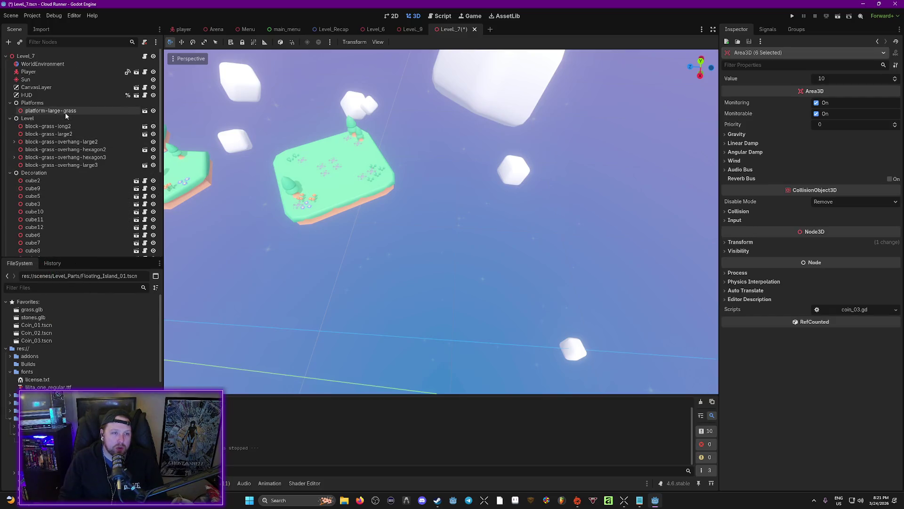
# Step: Place Floating_Island_Long_01 below the existing islands, adjust its height, and rotate it along the path
pyautogui.scroll(-1, 60, 126)
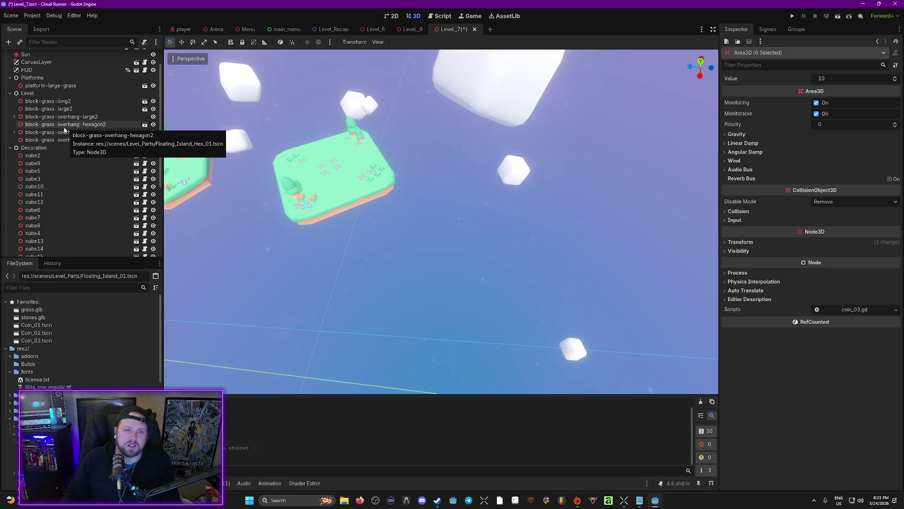
pyautogui.scroll(-3, 399, 225)
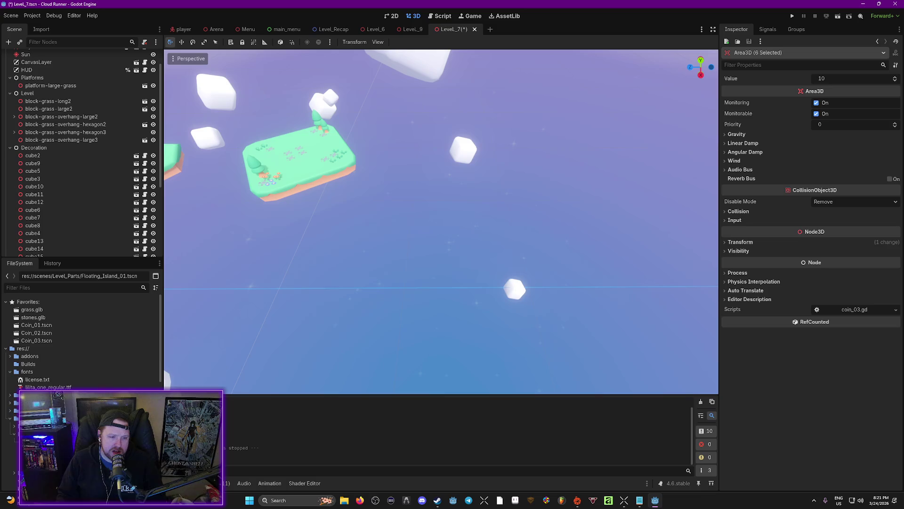
pyautogui.moveTo(341, 210)
pyautogui.mouseDown()
pyautogui.moveTo(575, 257)
pyautogui.moveTo(539, 204)
pyautogui.mouseUp()
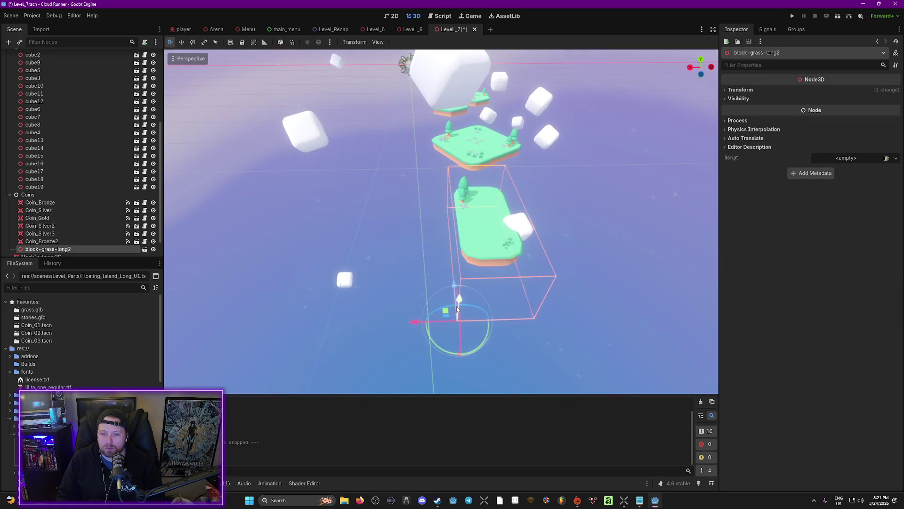
pyautogui.moveTo(457, 309); pyautogui.dragTo(462, 289)
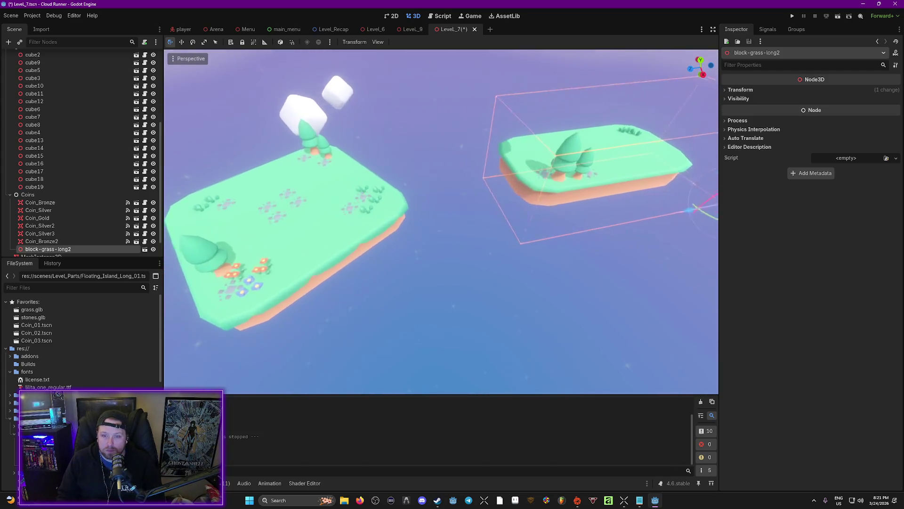
pyautogui.moveTo(540, 186)
pyautogui.mouseDown()
pyautogui.moveTo(561, 242)
pyautogui.moveTo(572, 236)
pyautogui.mouseUp()
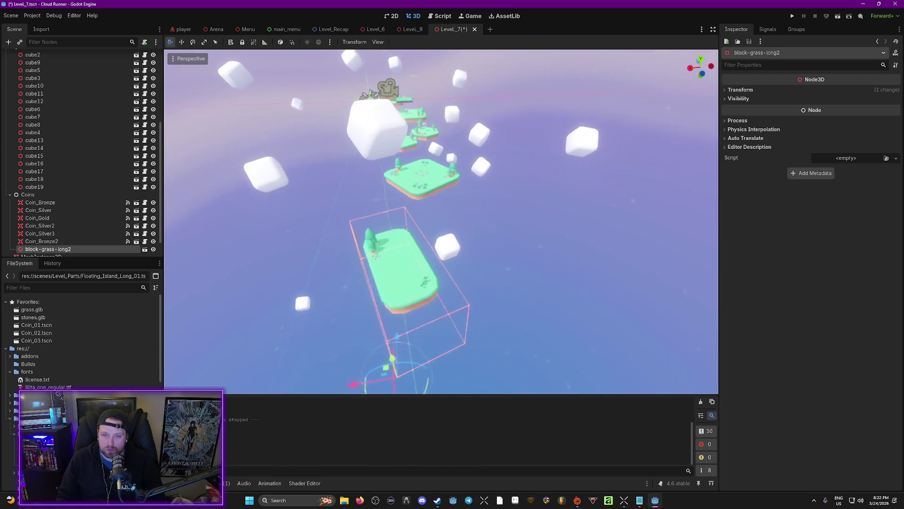
pyautogui.moveTo(363, 362)
pyautogui.mouseDown()
pyautogui.moveTo(429, 344)
pyautogui.moveTo(426, 354)
pyautogui.moveTo(448, 338)
pyautogui.mouseUp()
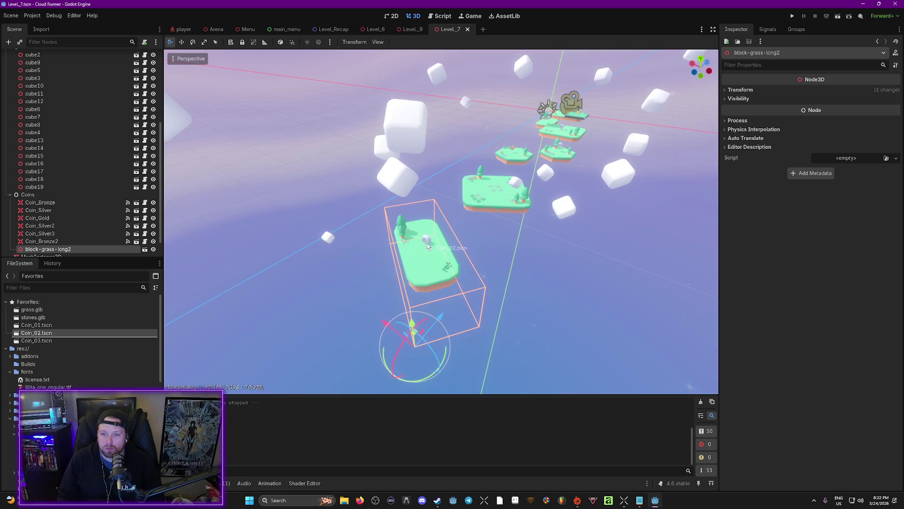
# Step: Drop a silver coin on the long island and a gold coin on the next, save, and launch a playtest
pyautogui.moveTo(429, 249); pyautogui.dragTo(429, 248)
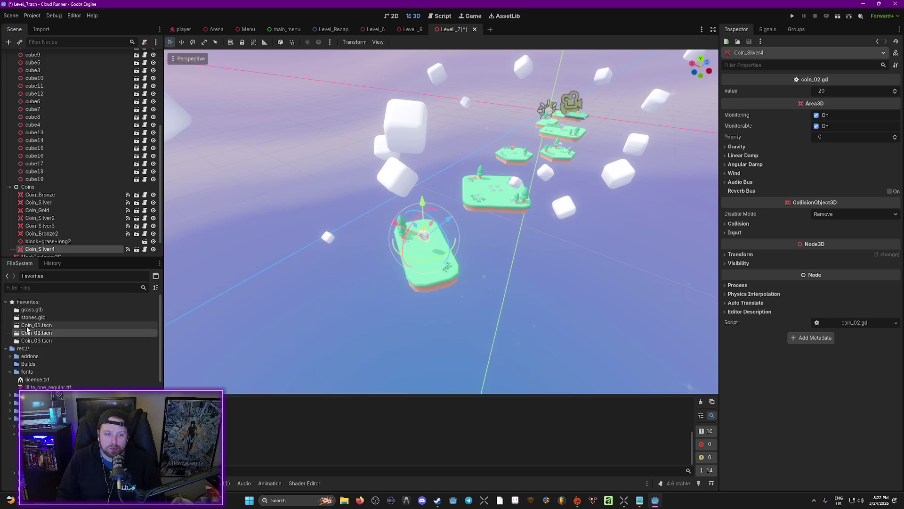
pyautogui.moveTo(497, 188); pyautogui.dragTo(497, 189)
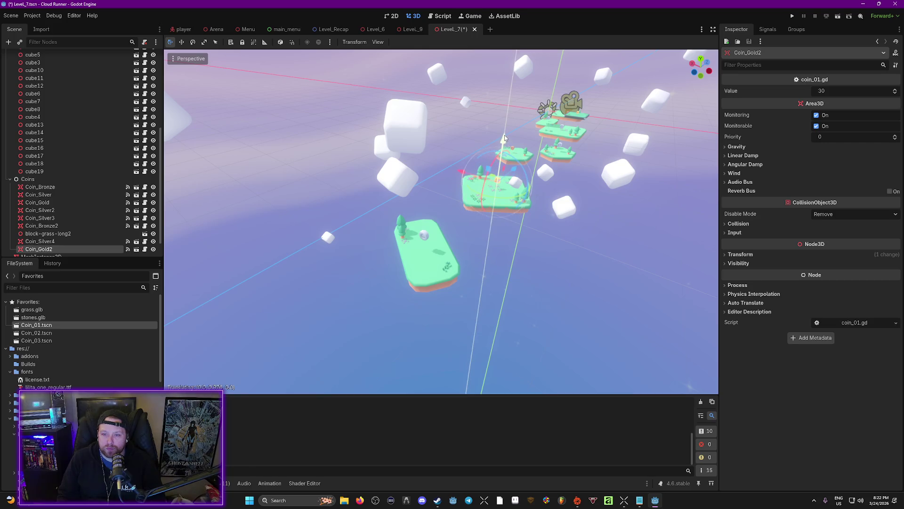
pyautogui.hotkey('ctrl', 's')
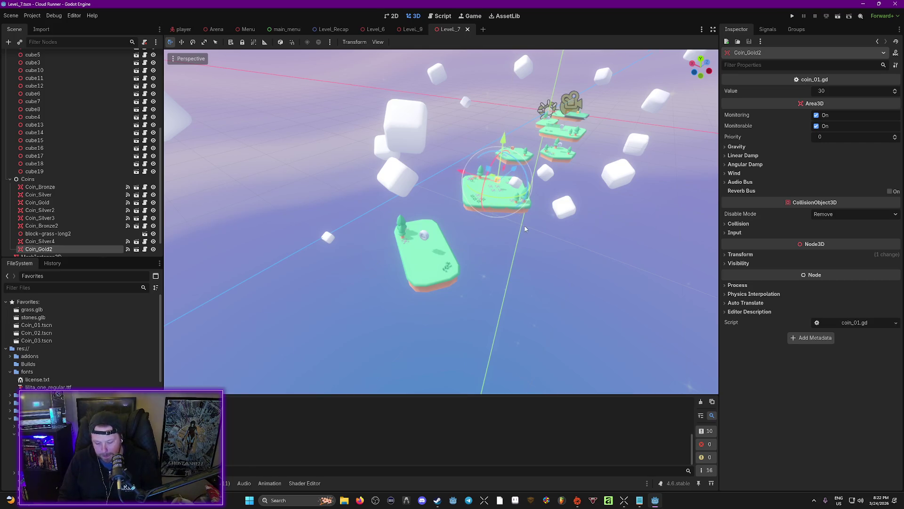
pyautogui.press('F5')
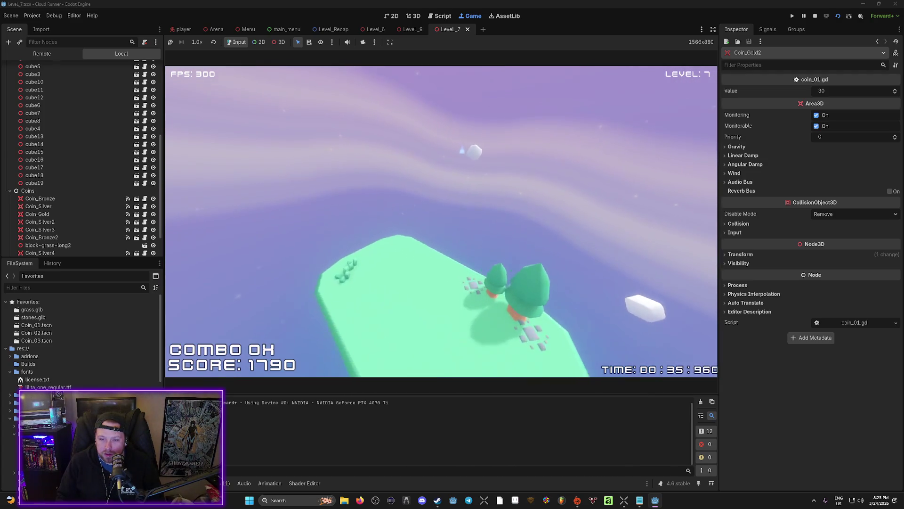
# Step: Pause the running playtest and quit back to the 3D editor
pyautogui.press('Escape')
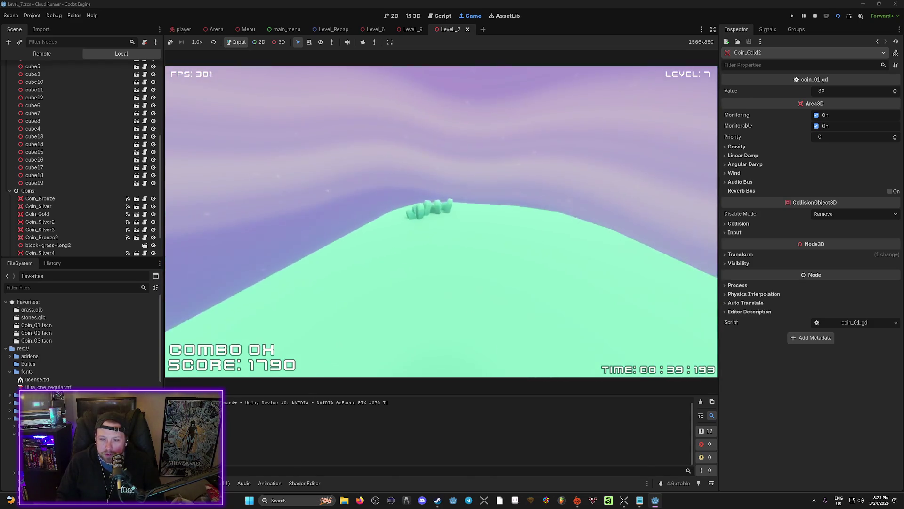
pyautogui.click(445, 239)
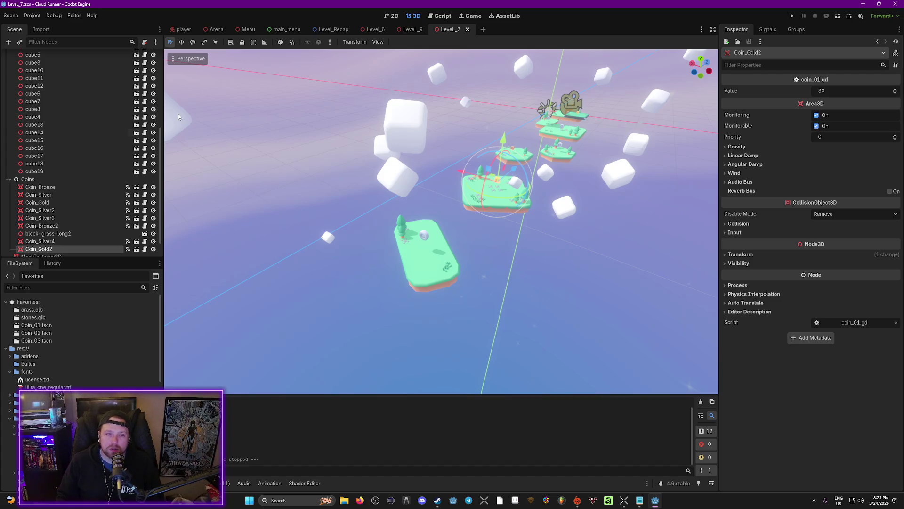
pyautogui.scroll(-2, 108, 221)
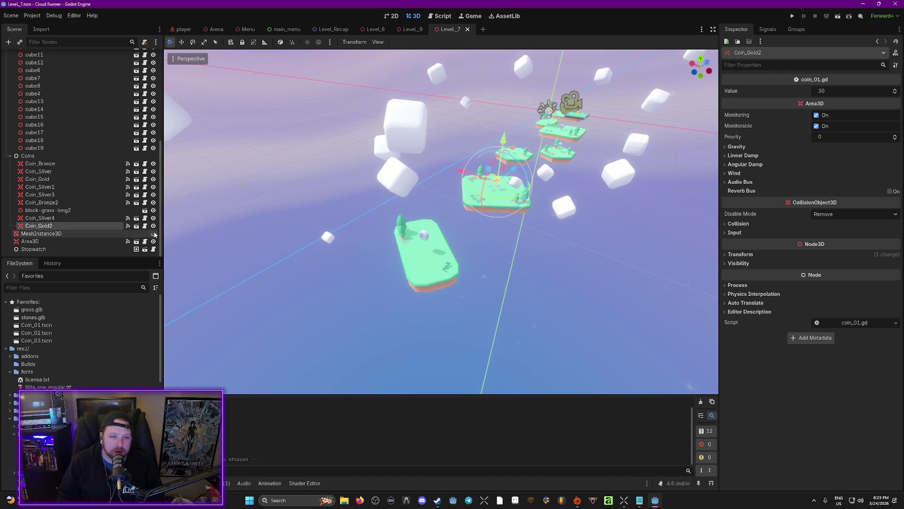
# Step: Relaunch the game and run forward, jumping across the first islands collecting coins
pyautogui.press('F6')
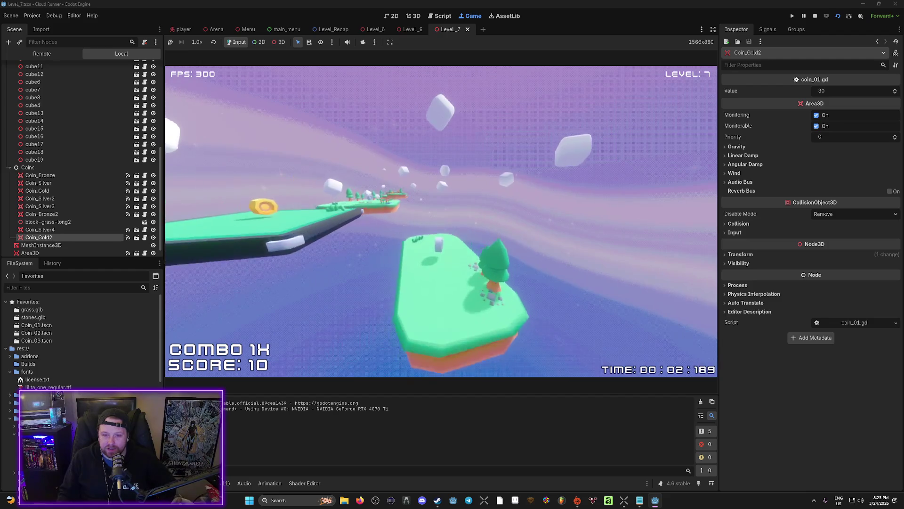
pyautogui.press('w')
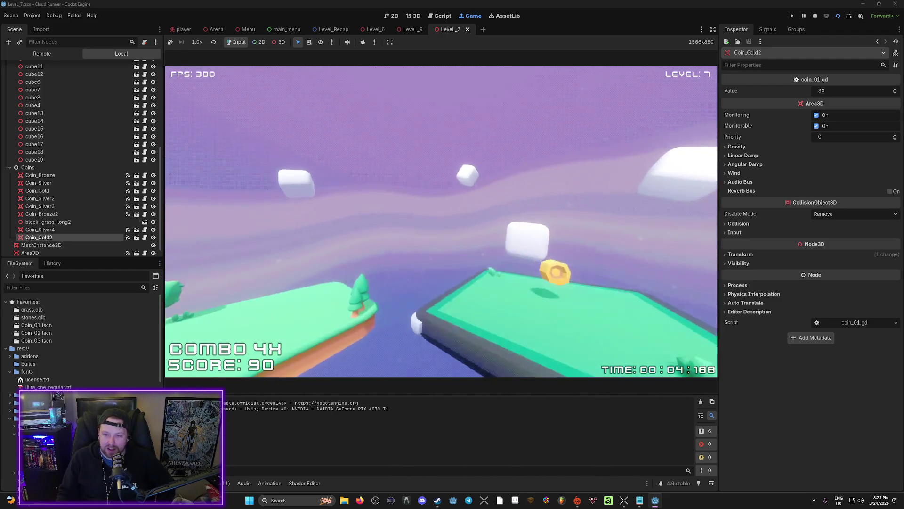
pyautogui.press('space')
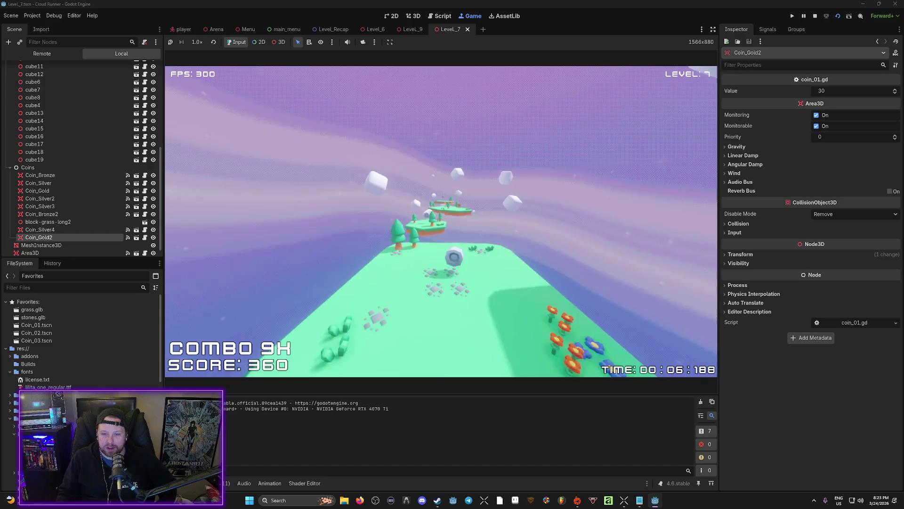
pyautogui.press('space')
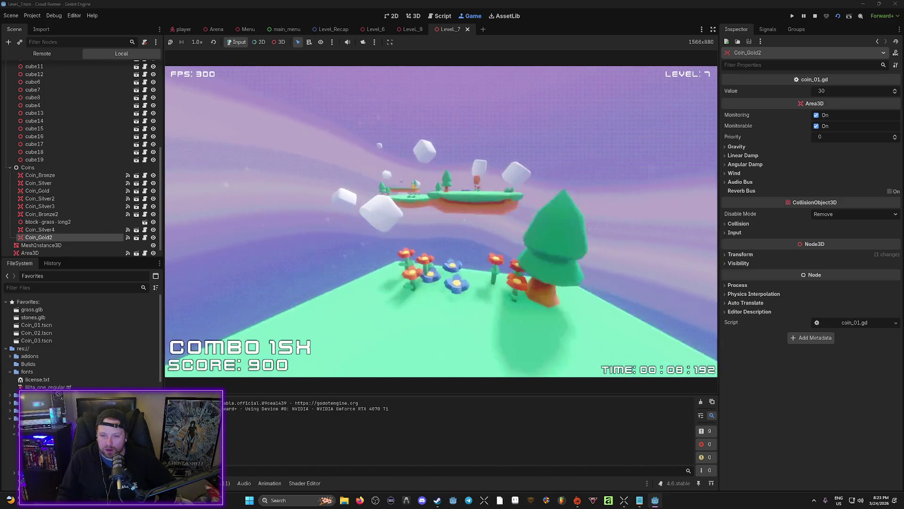
pyautogui.press('space')
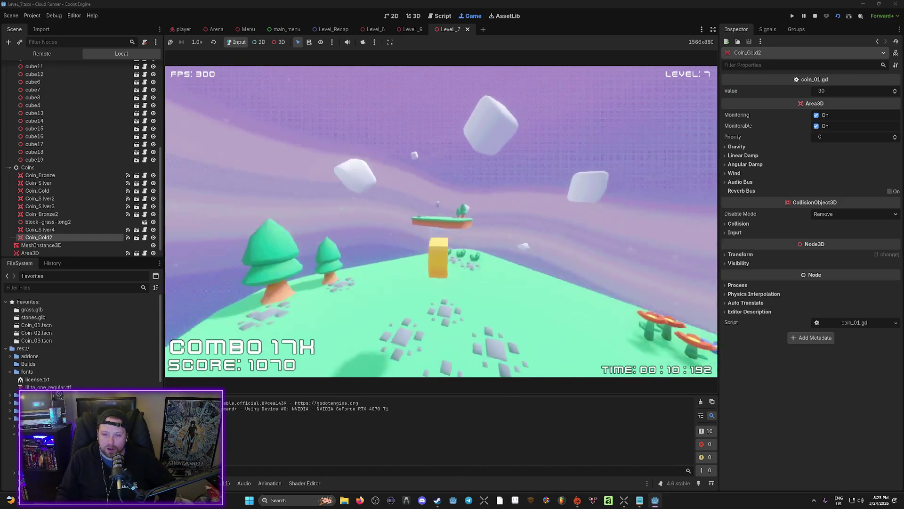
pyautogui.press('space')
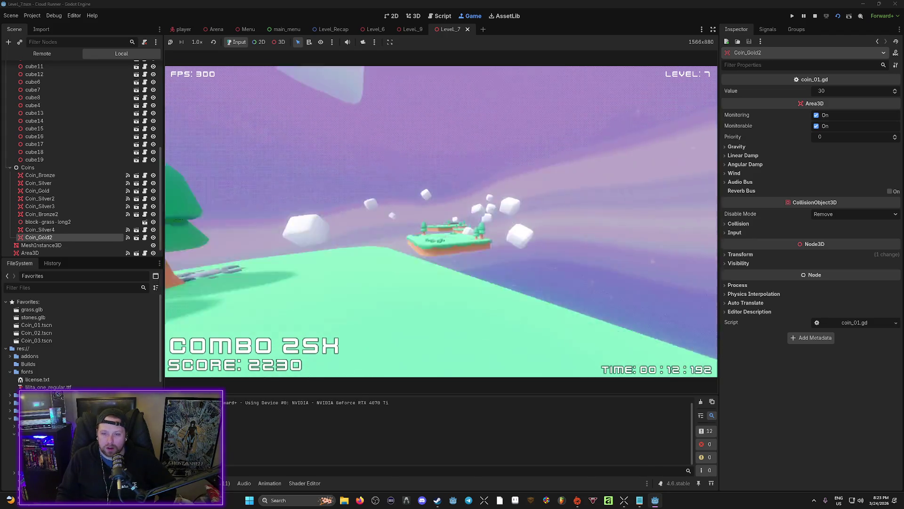
pyautogui.press('space')
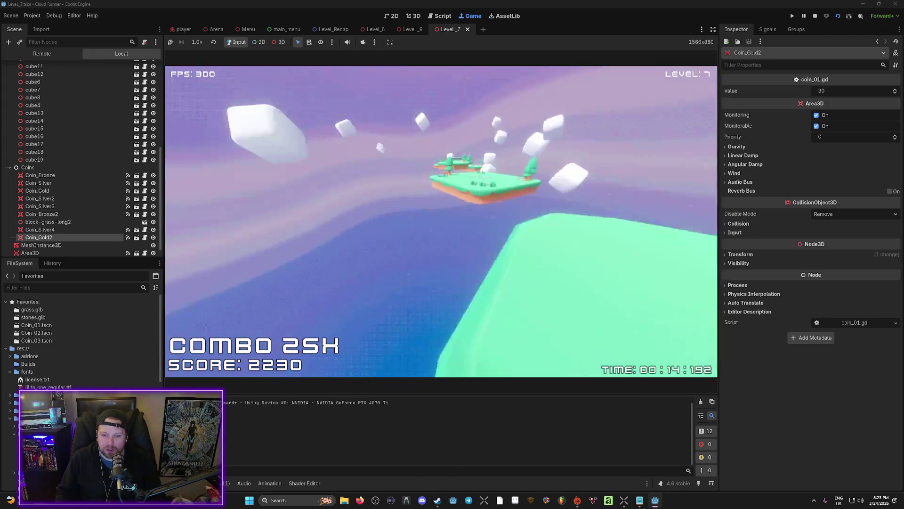
# Step: Keep jumping via the green block and hexagon island onto the long platform, then pause
pyautogui.press('space')
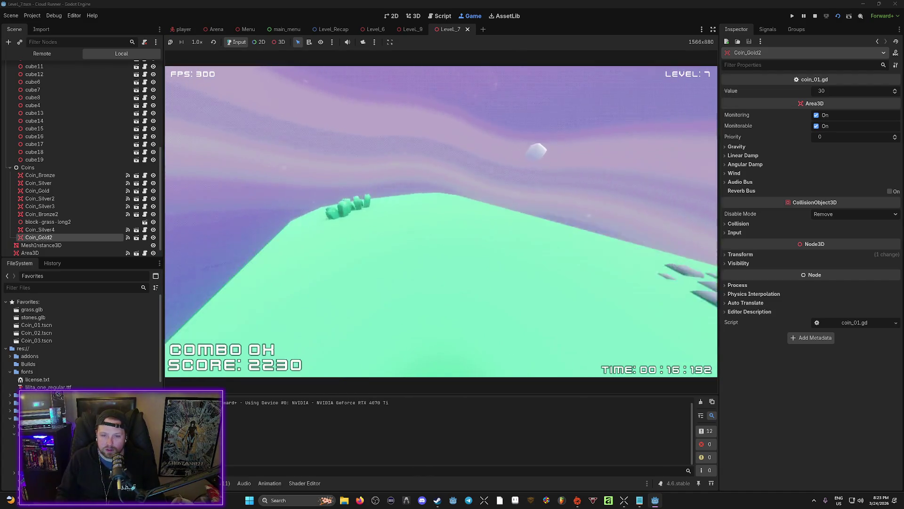
pyautogui.press('space')
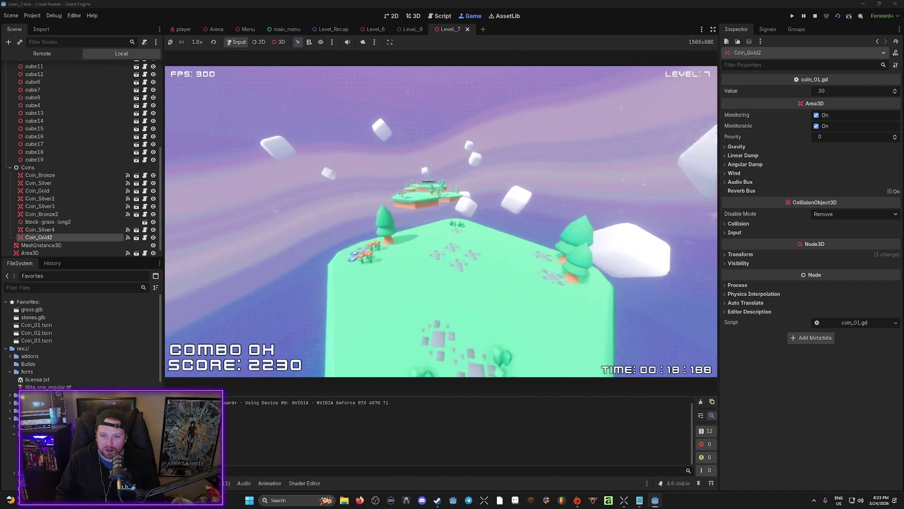
pyautogui.press('space')
pyautogui.press('space')
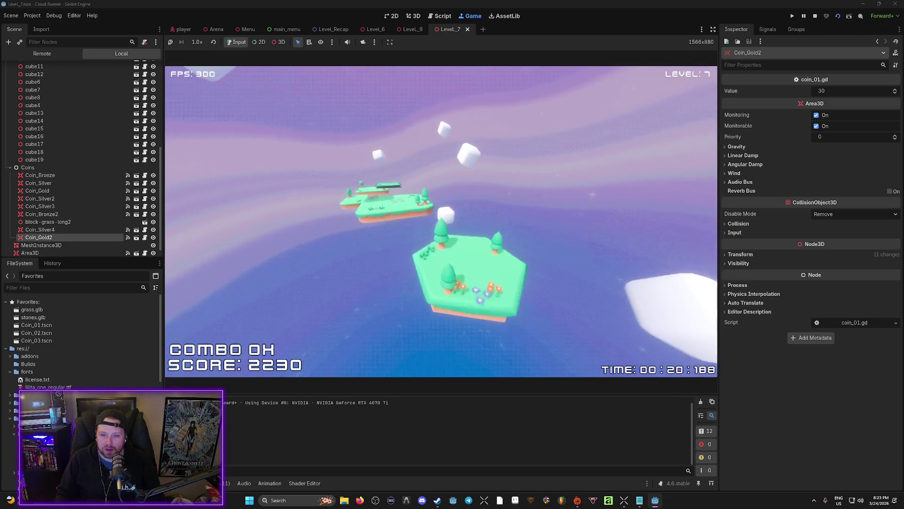
pyautogui.press('space')
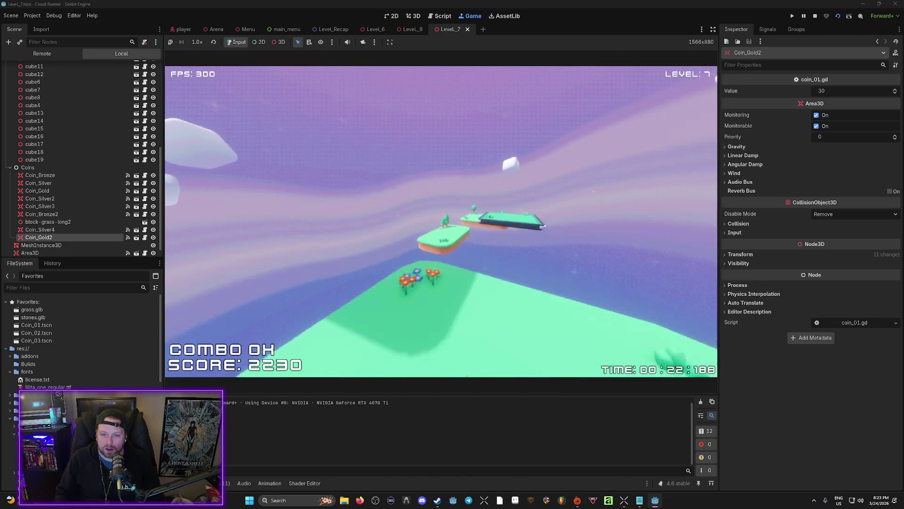
pyautogui.press('space')
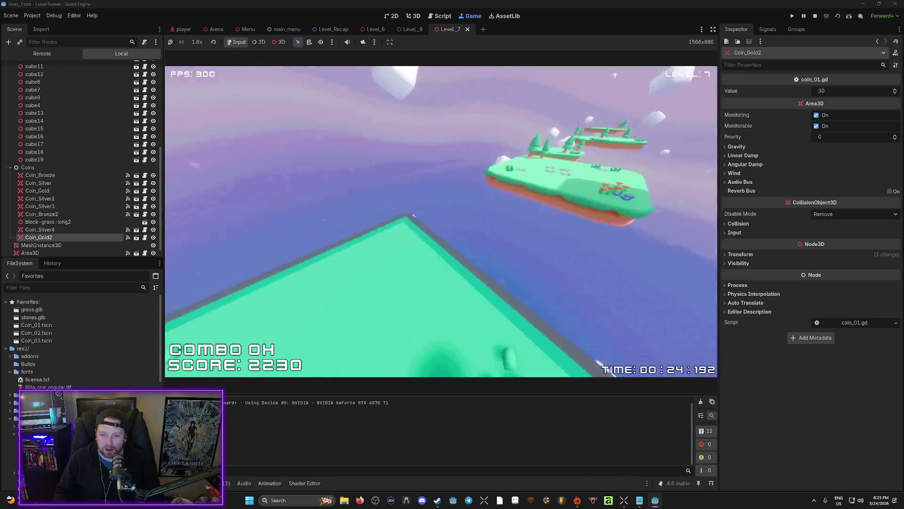
pyautogui.press('space')
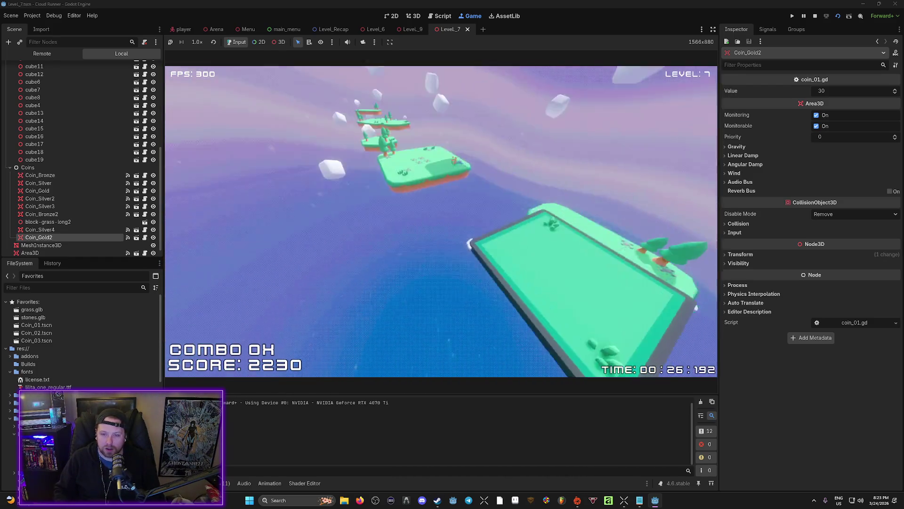
pyautogui.press('space')
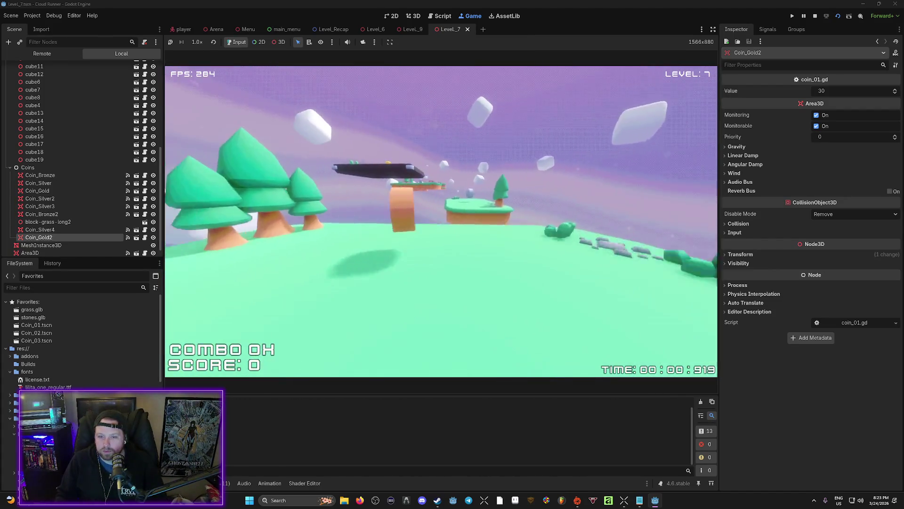
pyautogui.press('Escape')
# Step: Quit the game and place Floating_Island_02 in the 3D scene, rotating it slightly
pyautogui.click(449, 246)
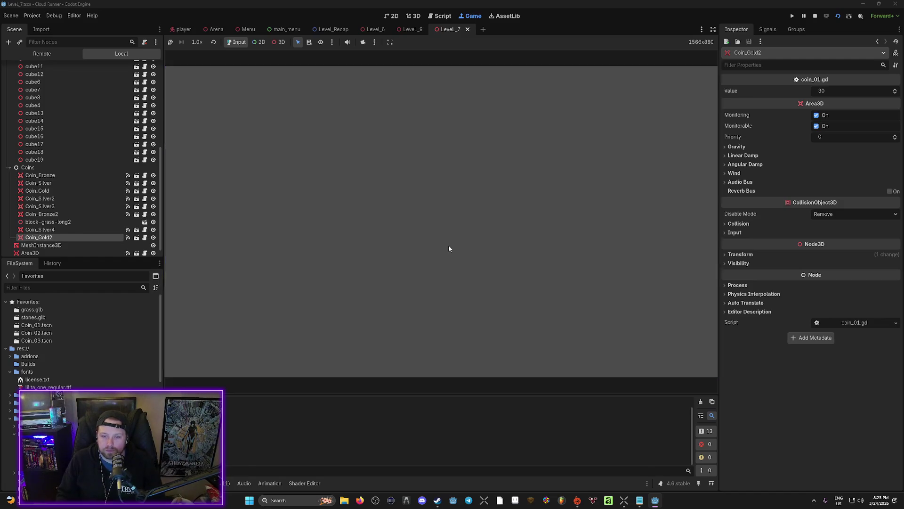
pyautogui.hotkey('ctrl', 'F2')
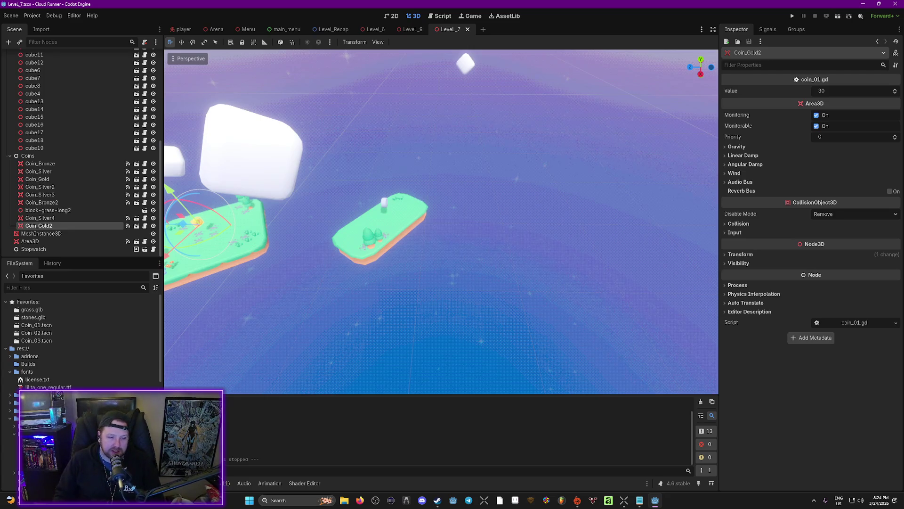
pyautogui.moveTo(375, 339); pyautogui.dragTo(513, 229)
pyautogui.press('r')
pyautogui.press('y')
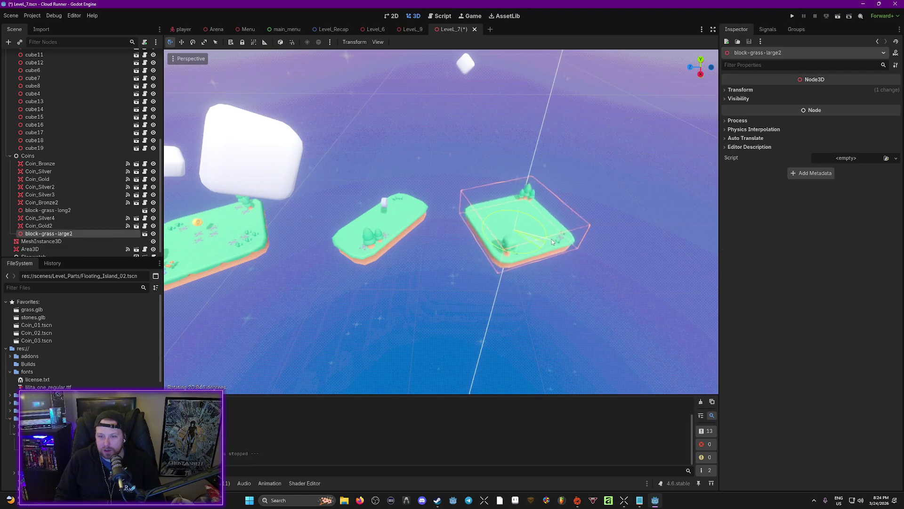
pyautogui.press('z')
pyautogui.click(529, 205)
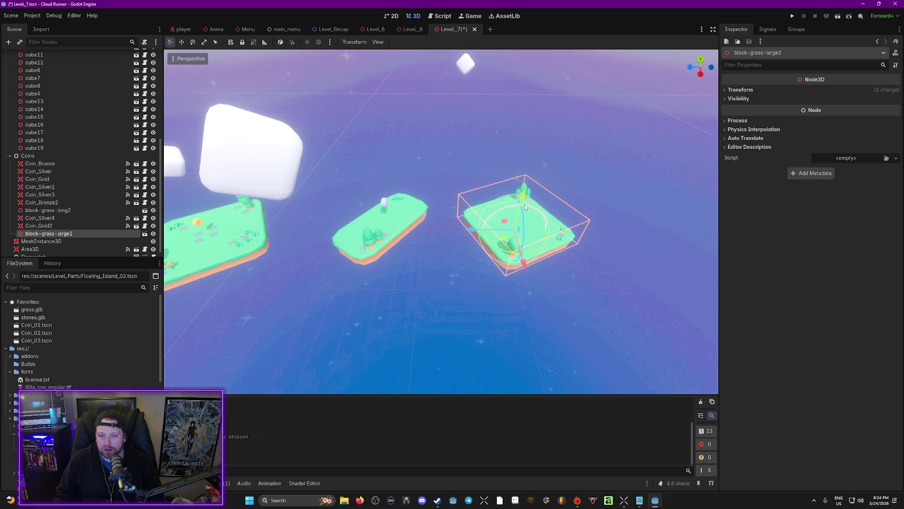
# Step: Raise the new large grass island along Y so it sits among the other islands
pyautogui.press('g')
pyautogui.press('y')
pyautogui.click(529, 188)
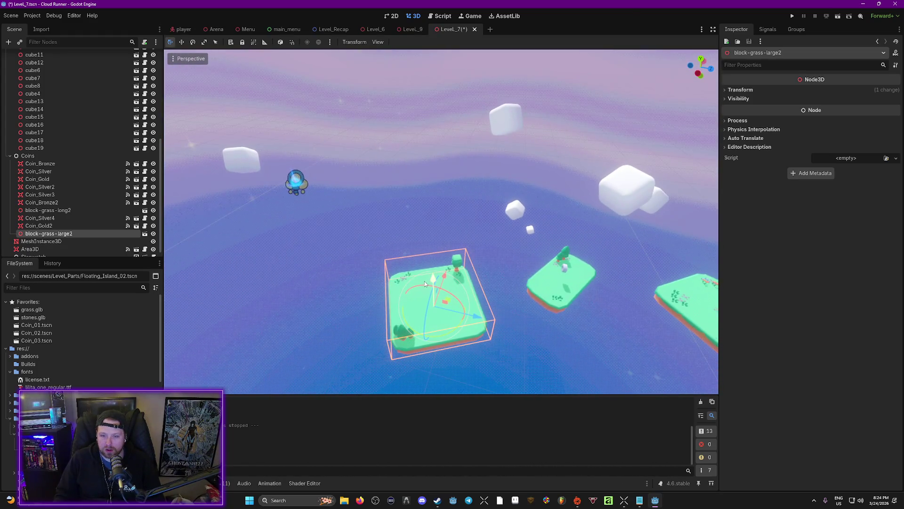
pyautogui.moveTo(434, 283); pyautogui.dragTo(433, 276)
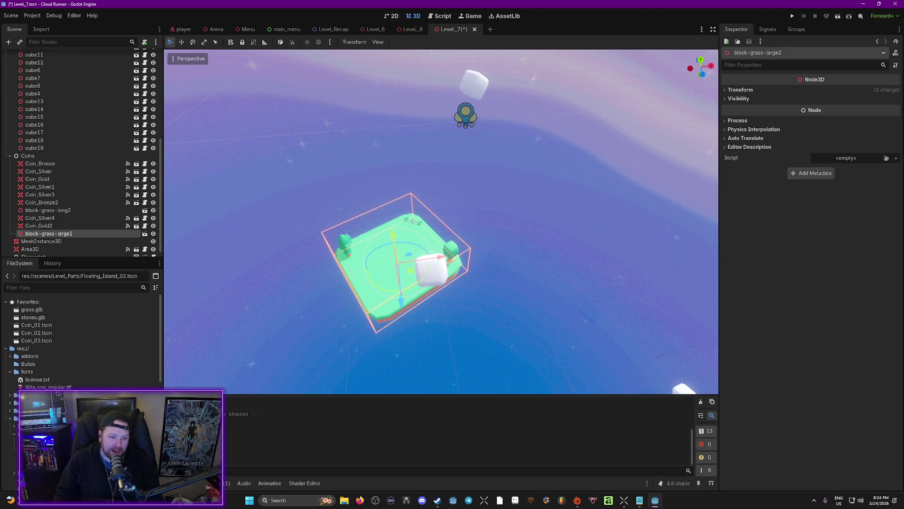
pyautogui.scroll(-5, 80, 339)
pyautogui.scroll(5, 8, 403)
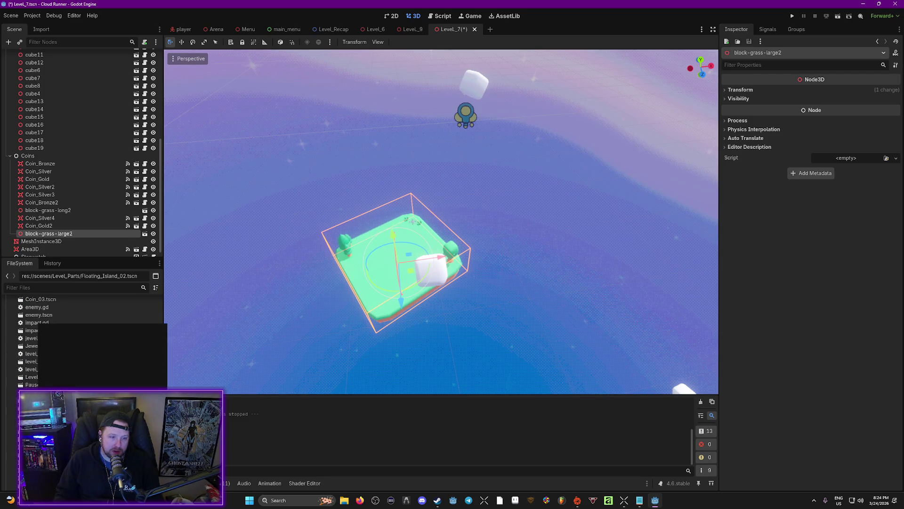
pyautogui.press('Escape')
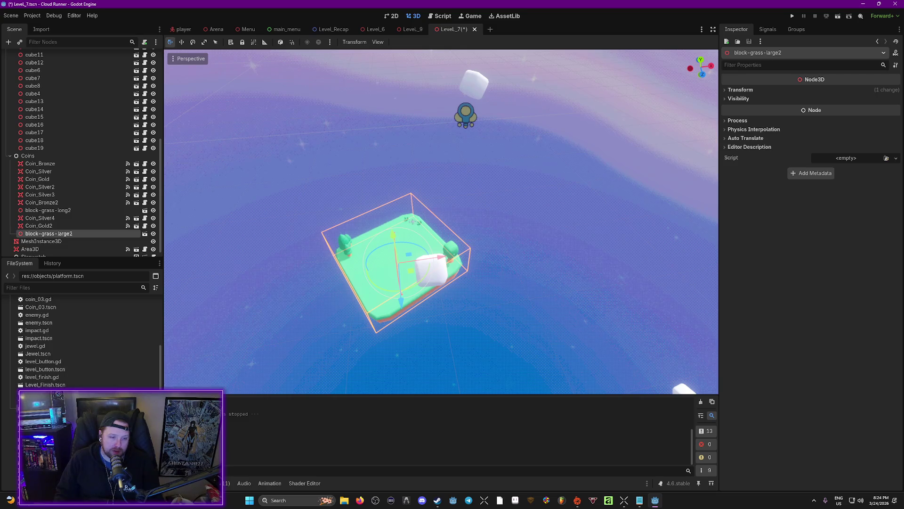
# Step: Place platform_large_grass beside the island and lift it to the floating islands' height
pyautogui.rightClick(50, 323)
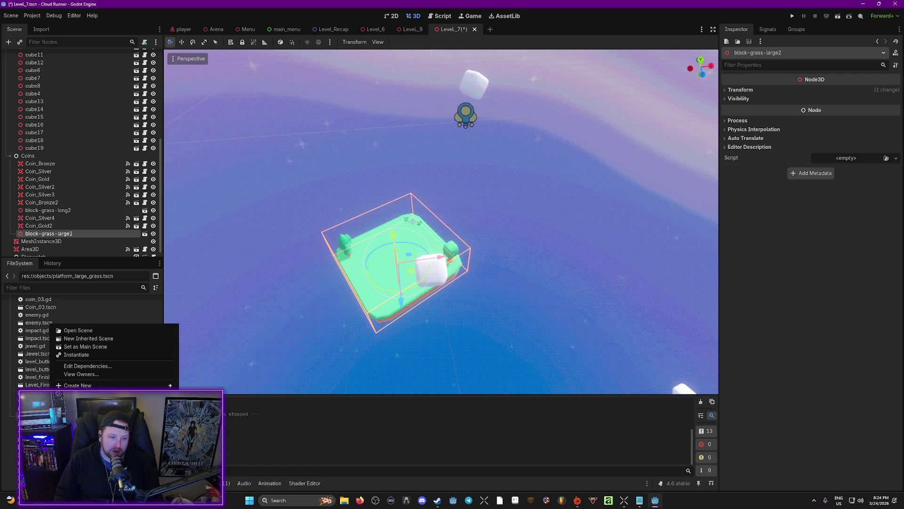
pyautogui.scroll(1, 80, 339)
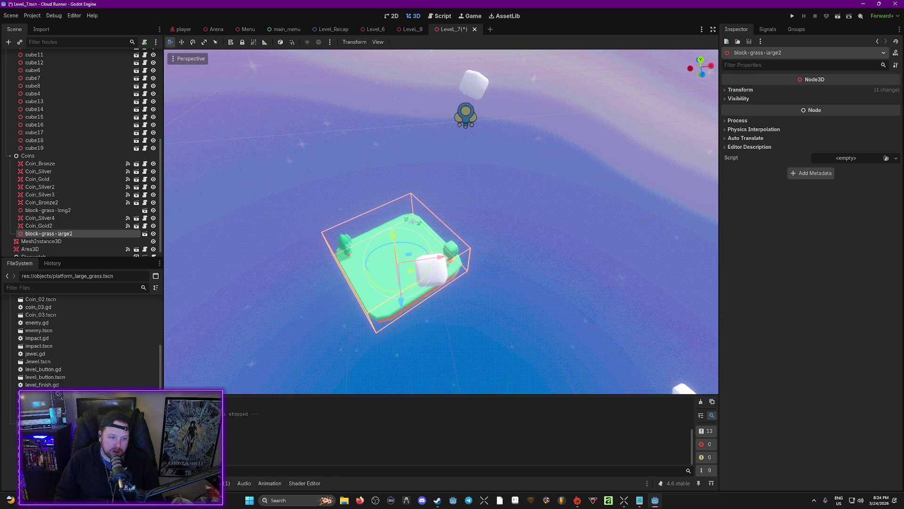
pyautogui.rightClick(60, 324)
pyautogui.scroll(1, 60, 324)
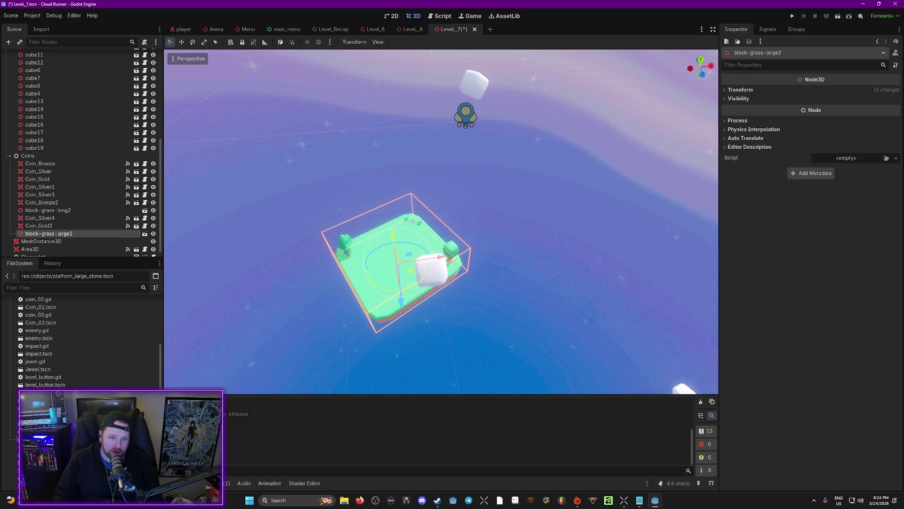
pyautogui.moveTo(533, 231); pyautogui.dragTo(533, 212)
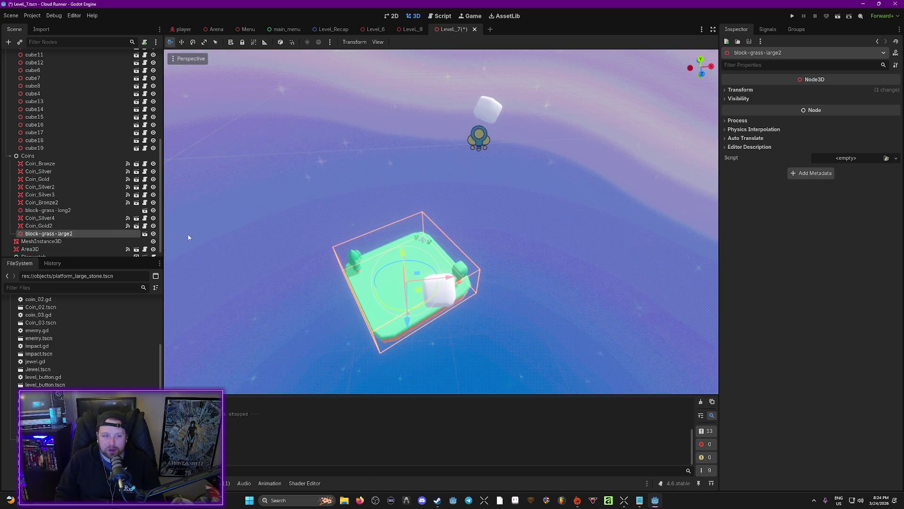
pyautogui.scroll(10, 30, 327)
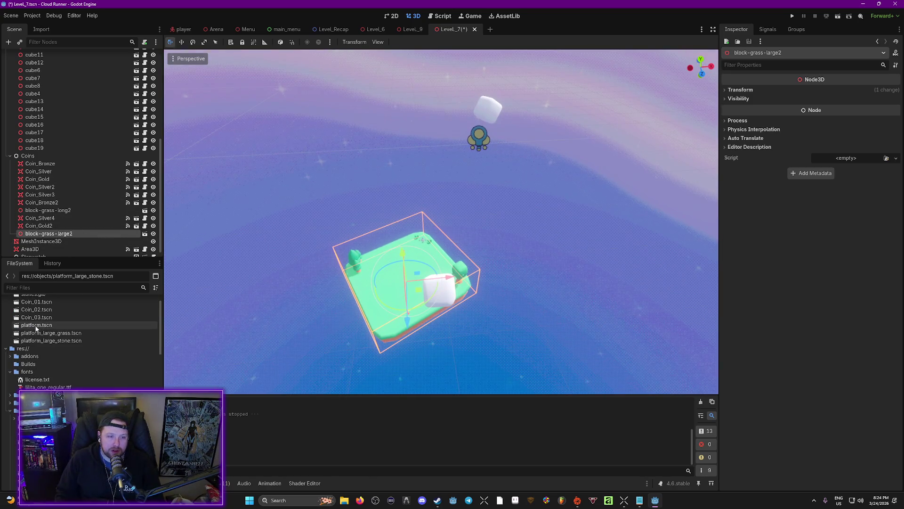
pyautogui.moveTo(573, 311); pyautogui.dragTo(570, 321)
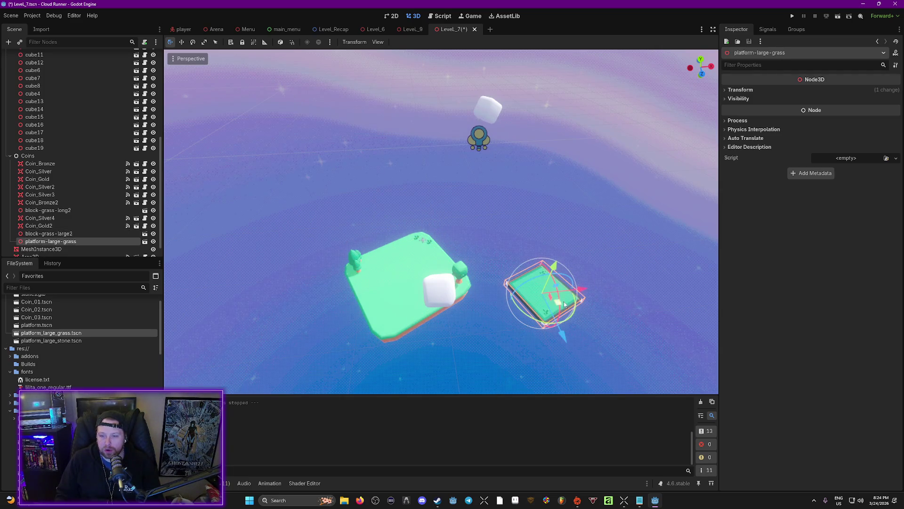
pyautogui.moveTo(594, 320)
pyautogui.mouseDown()
pyautogui.moveTo(584, 386)
pyautogui.moveTo(579, 330)
pyautogui.moveTo(556, 339)
pyautogui.moveTo(541, 325)
pyautogui.moveTo(561, 307)
pyautogui.moveTo(628, 313)
pyautogui.mouseUp()
pyautogui.moveTo(564, 219); pyautogui.dragTo(580, 99)
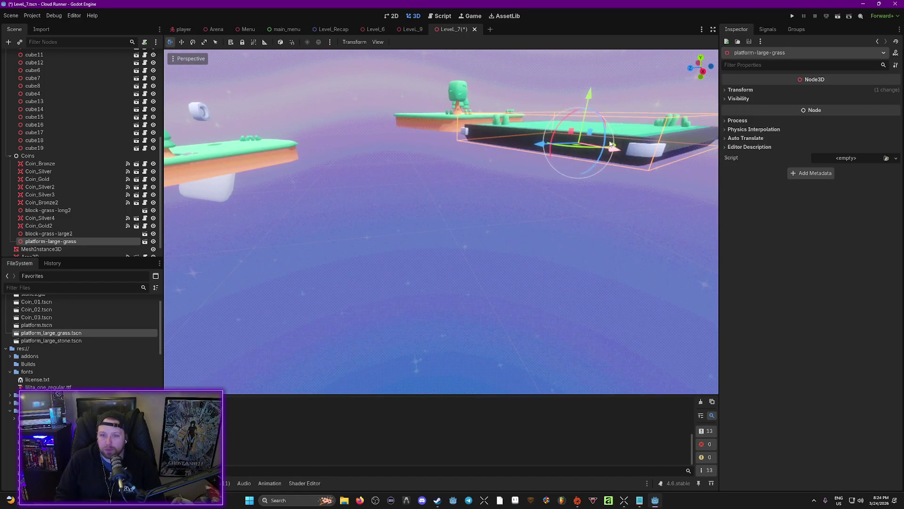
pyautogui.moveTo(579, 235)
pyautogui.mouseDown()
pyautogui.moveTo(580, 142)
pyautogui.moveTo(540, 168)
pyautogui.moveTo(540, 182)
pyautogui.mouseUp()
pyautogui.moveTo(488, 219)
pyautogui.mouseDown()
pyautogui.moveTo(488, 169)
pyautogui.moveTo(488, 217)
pyautogui.mouseUp()
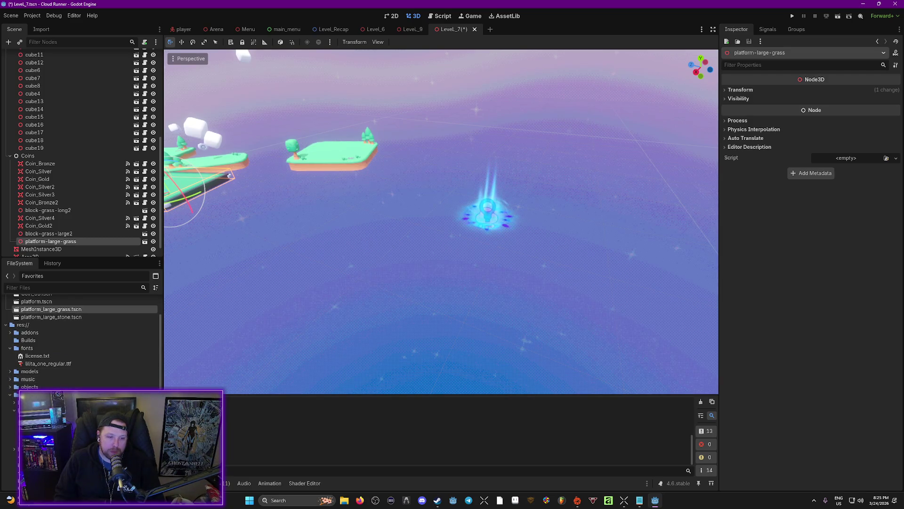
# Step: Drop Floating_Island_01 into the level, then select and frame the Area3D finish area
pyautogui.moveTo(52, 414)
pyautogui.mouseDown()
pyautogui.moveTo(433, 270)
pyautogui.moveTo(486, 231)
pyautogui.moveTo(479, 236)
pyautogui.mouseUp()
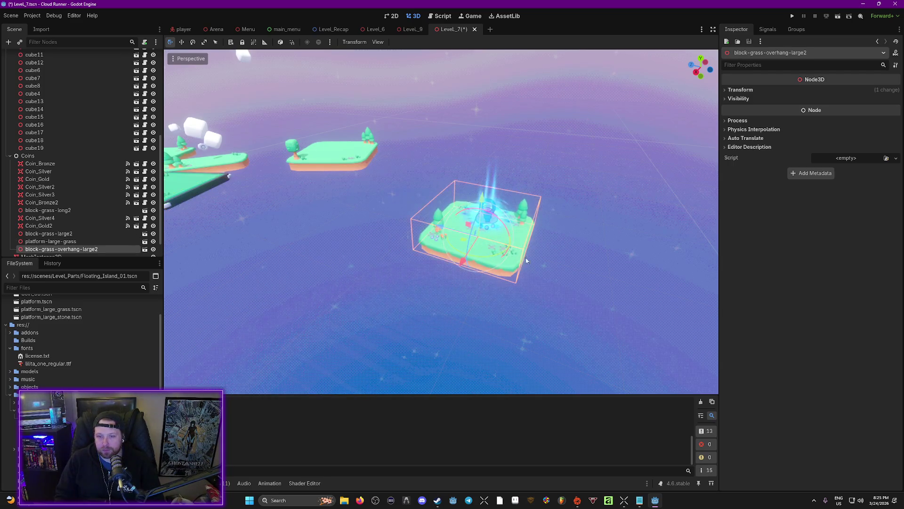
pyautogui.scroll(-4, 518, 301)
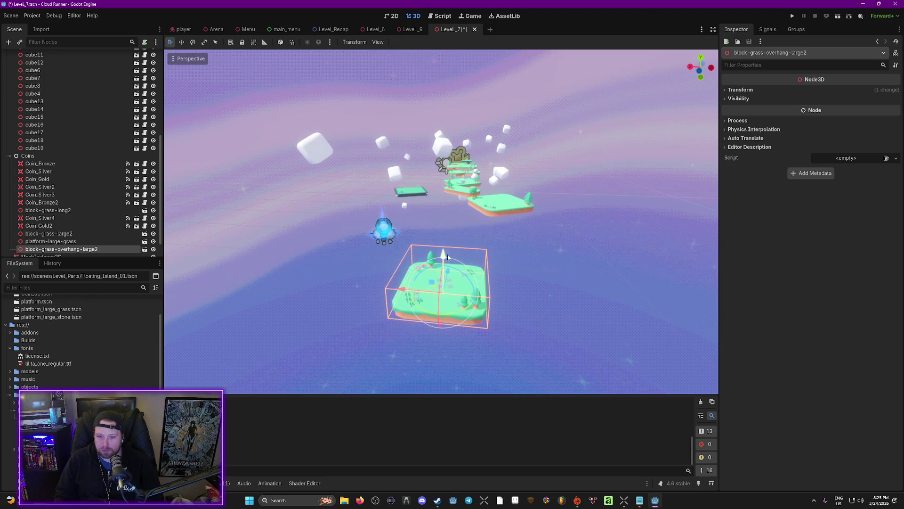
pyautogui.click(381, 242)
pyautogui.press('w')
pyautogui.press('f')
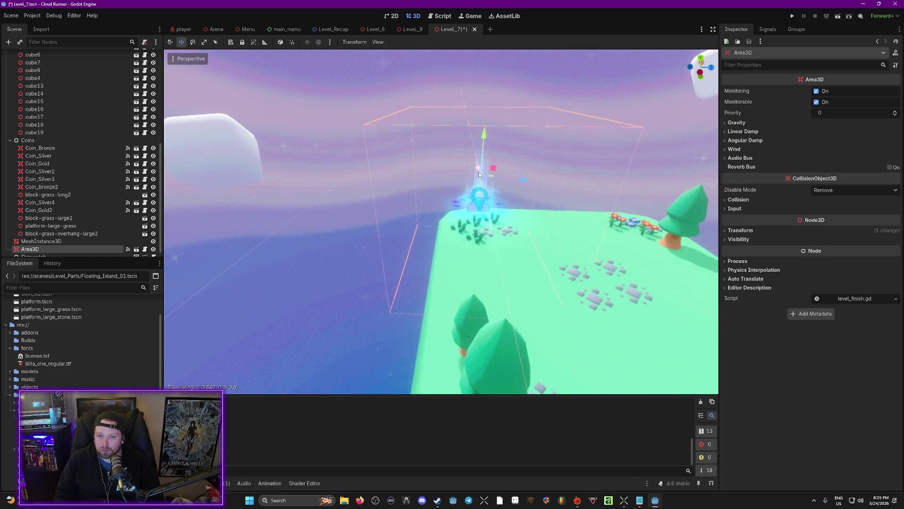
# Step: Move the Area3D finish area onto the centre of the overhanging island, then start a playtest
pyautogui.moveTo(495, 215); pyautogui.dragTo(615, 223)
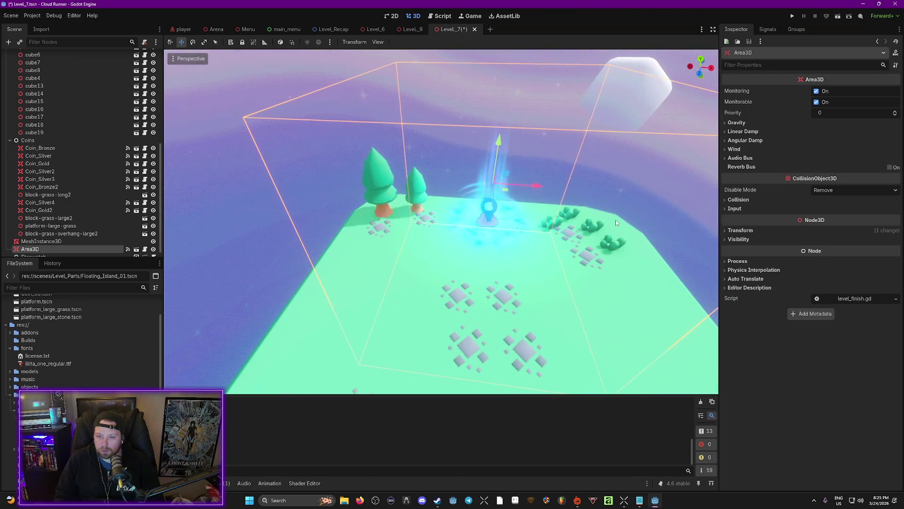
pyautogui.moveTo(498, 209); pyautogui.dragTo(495, 340)
pyautogui.moveTo(662, 342)
pyautogui.mouseDown()
pyautogui.moveTo(636, 292)
pyautogui.moveTo(601, 257)
pyautogui.mouseUp()
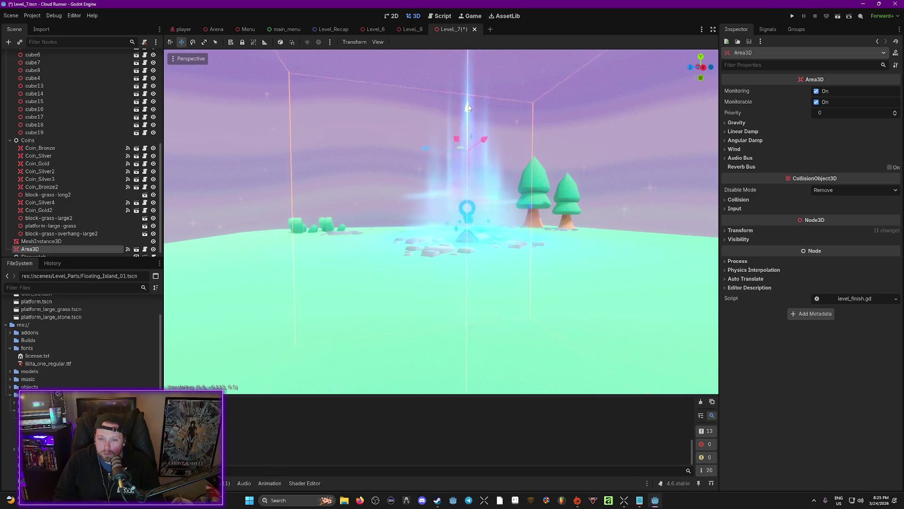
pyautogui.moveTo(473, 110); pyautogui.dragTo(471, 115)
pyautogui.moveTo(596, 136); pyautogui.dragTo(577, 198)
pyautogui.press('f')
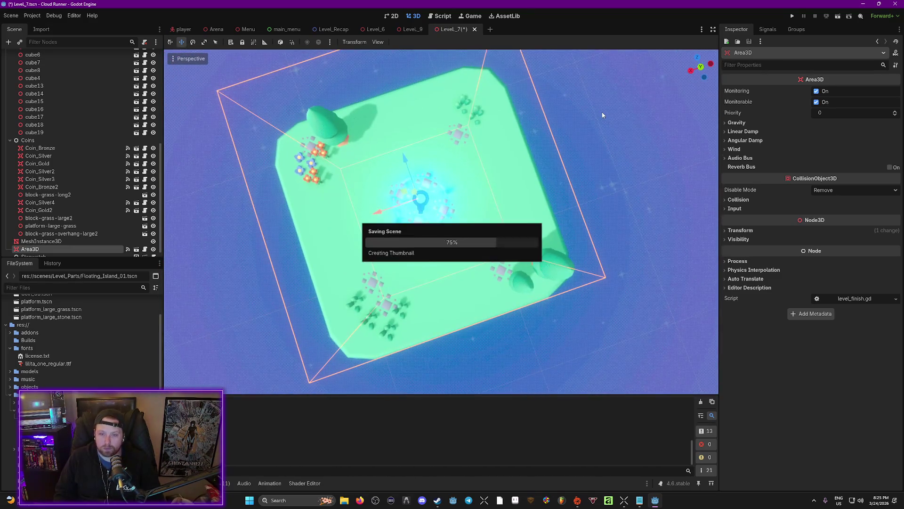
pyautogui.press('F6')
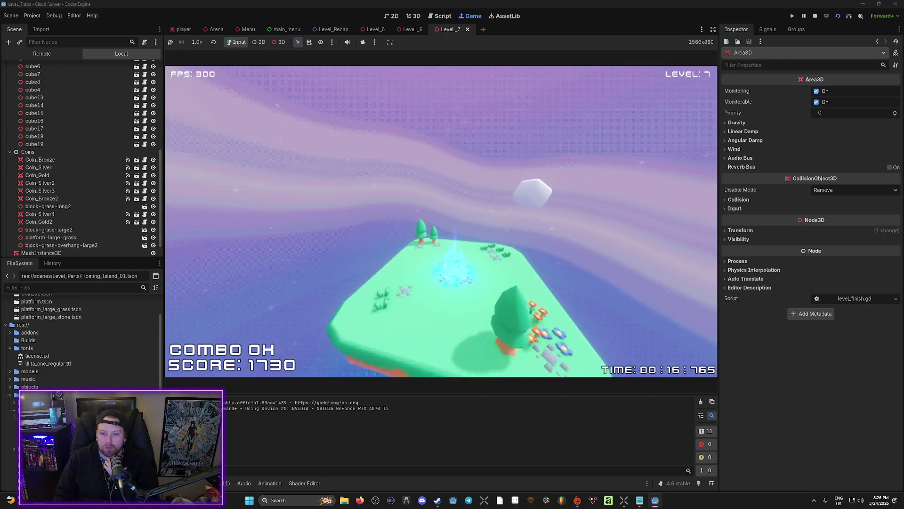
# Step: Stop the game, reposition the square grass platform along the island row, and add a silver coin
pyautogui.click(672, 331)
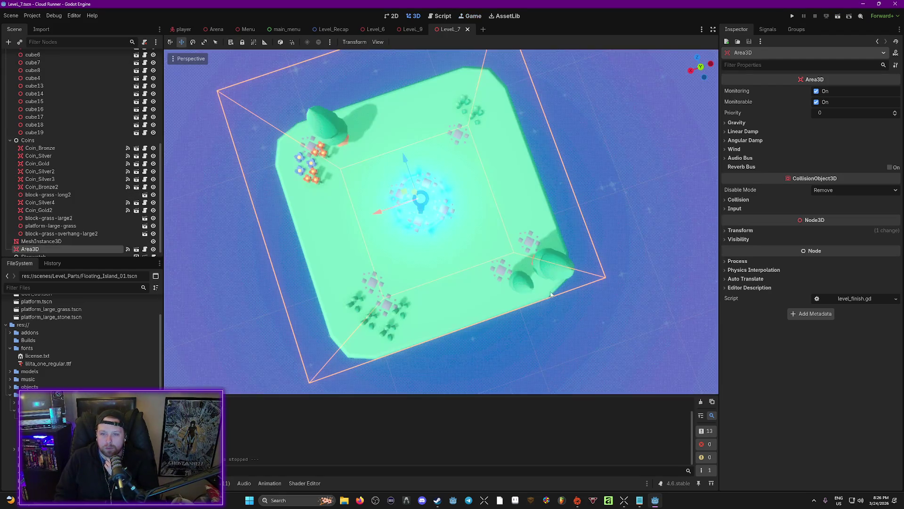
pyautogui.moveTo(647, 198)
pyautogui.mouseDown()
pyautogui.moveTo(646, 161)
pyautogui.moveTo(584, 193)
pyautogui.moveTo(640, 186)
pyautogui.moveTo(641, 215)
pyautogui.moveTo(550, 157)
pyautogui.mouseUp()
pyautogui.click(507, 235)
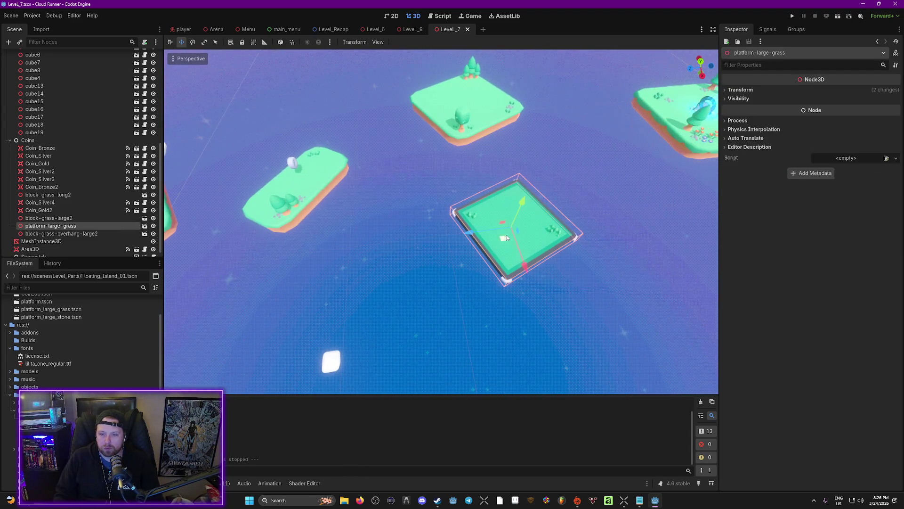
pyautogui.moveTo(469, 232)
pyautogui.mouseDown()
pyautogui.moveTo(407, 233)
pyautogui.moveTo(449, 220)
pyautogui.mouseUp()
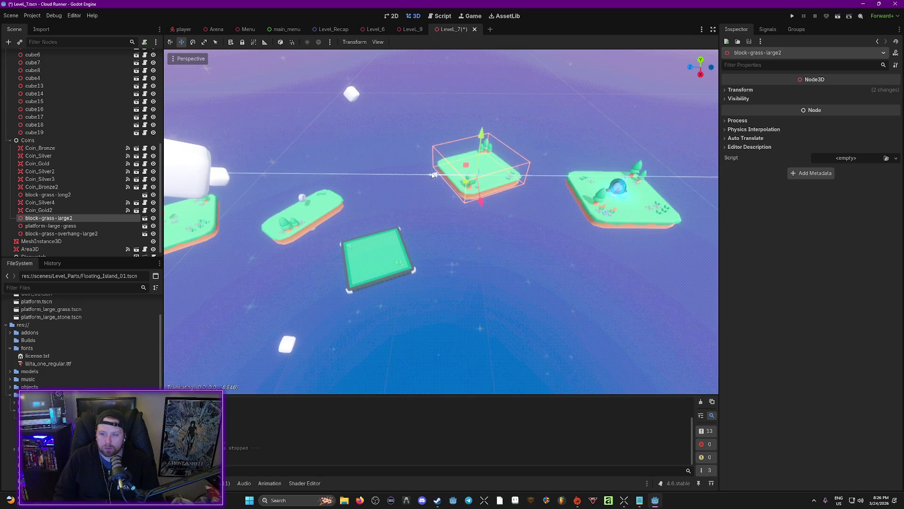
pyautogui.click(382, 266)
pyautogui.moveTo(339, 258); pyautogui.dragTo(336, 258)
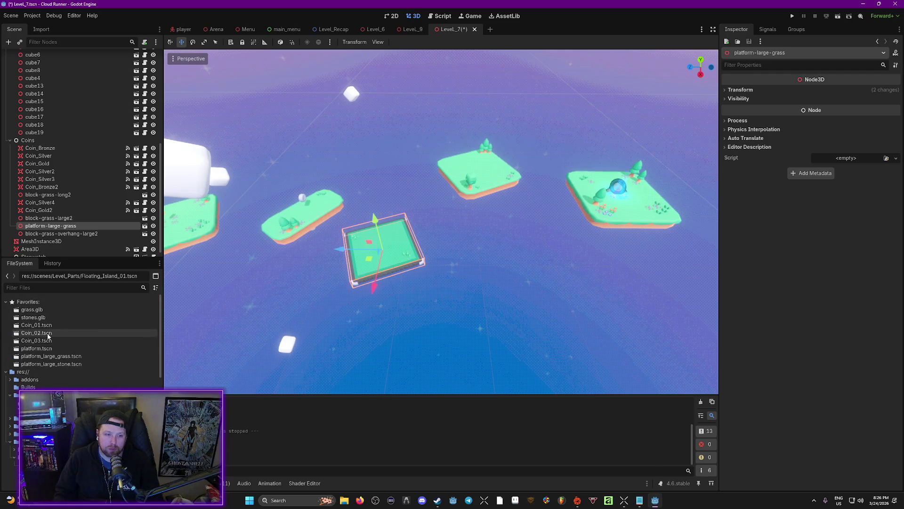
pyautogui.moveTo(380, 249); pyautogui.dragTo(381, 233)
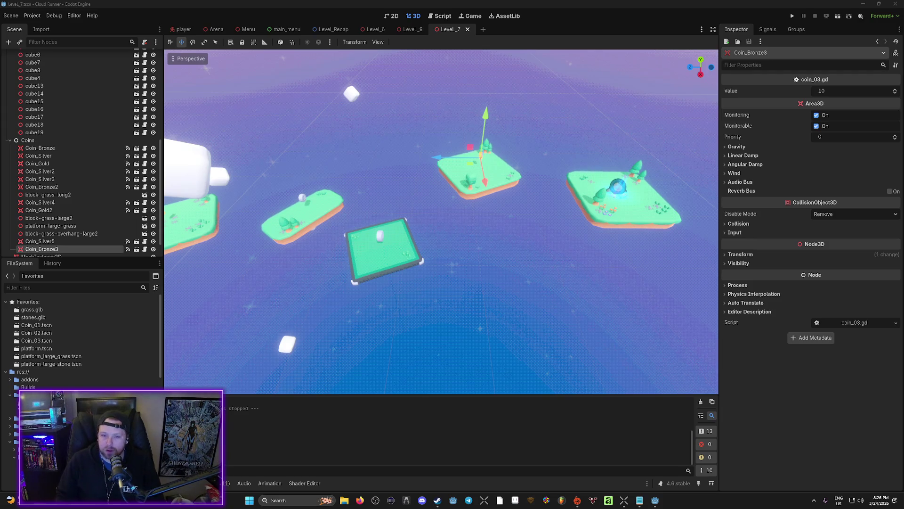
# Step: Fly the editor camera through the level to centre on the central large grass platform
pyautogui.scroll(-5, 512, 288)
pyautogui.scroll(5, 512, 288)
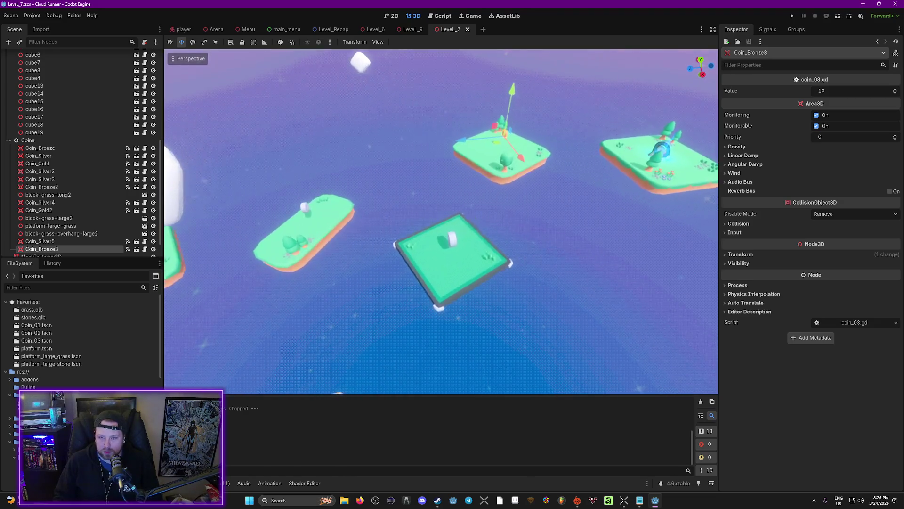
pyautogui.press('w')
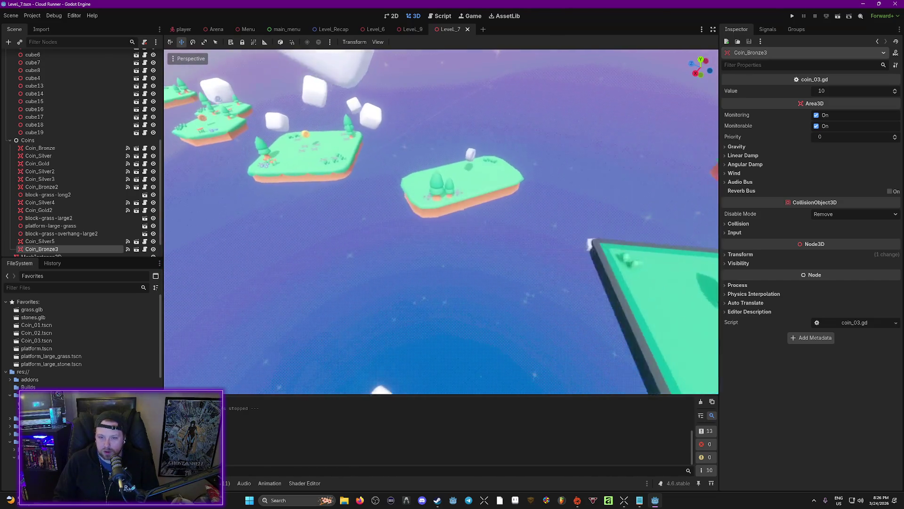
pyautogui.press('w')
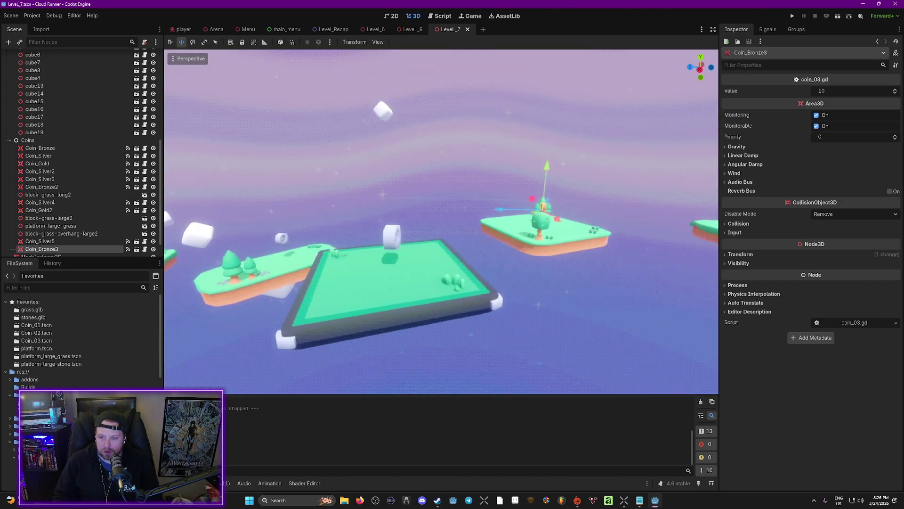
pyautogui.press('s')
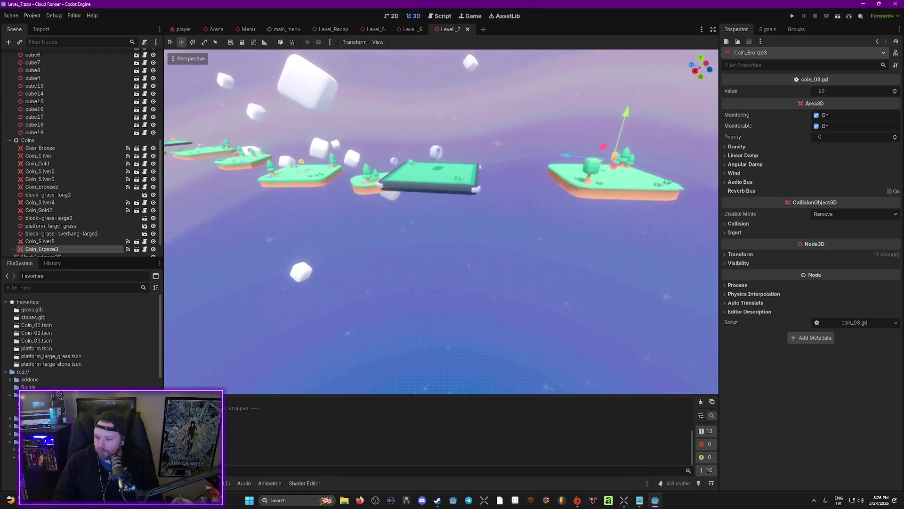
pyautogui.press('w')
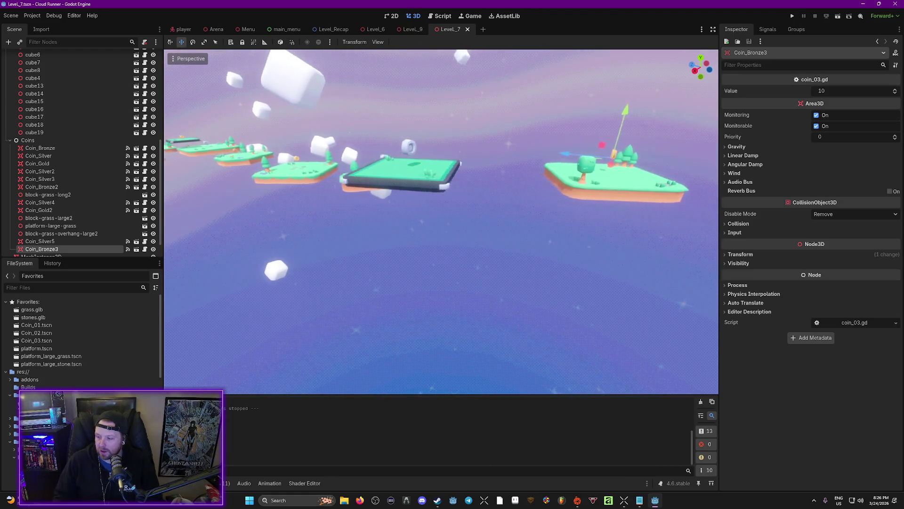
pyautogui.press('d')
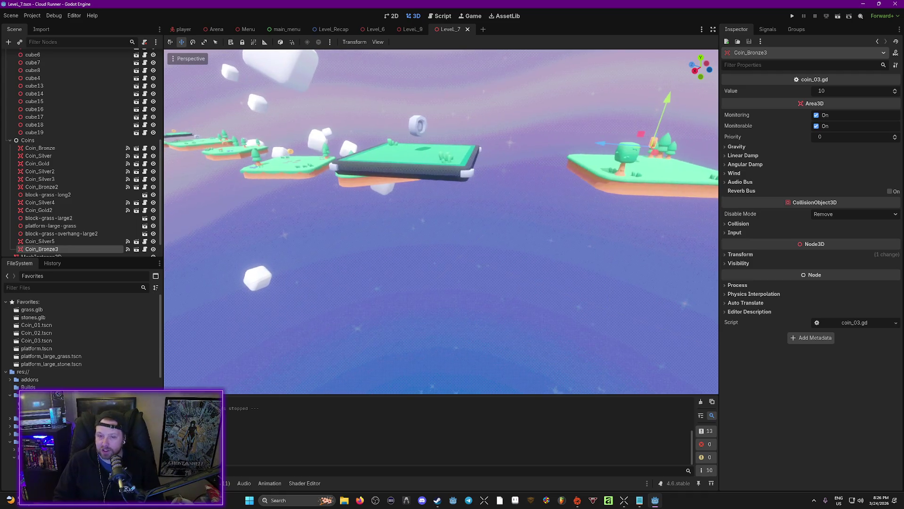
pyautogui.press('w')
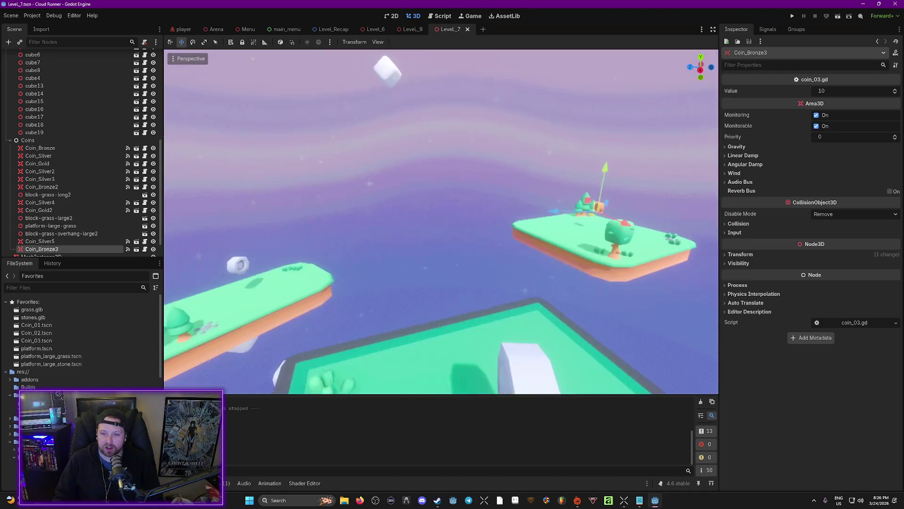
pyautogui.press('s')
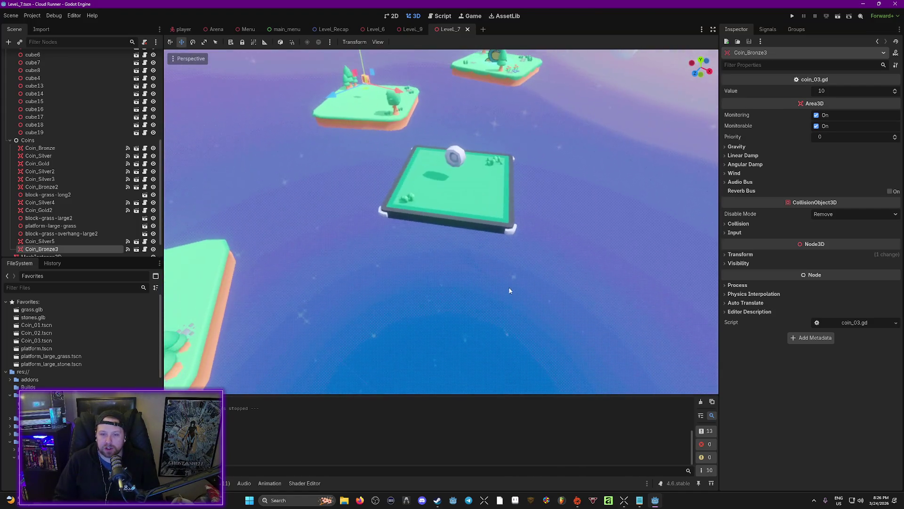
# Step: Shift the central large grass platform, select Coin_Silver5, and start a playtest with F5
pyautogui.click(456, 212)
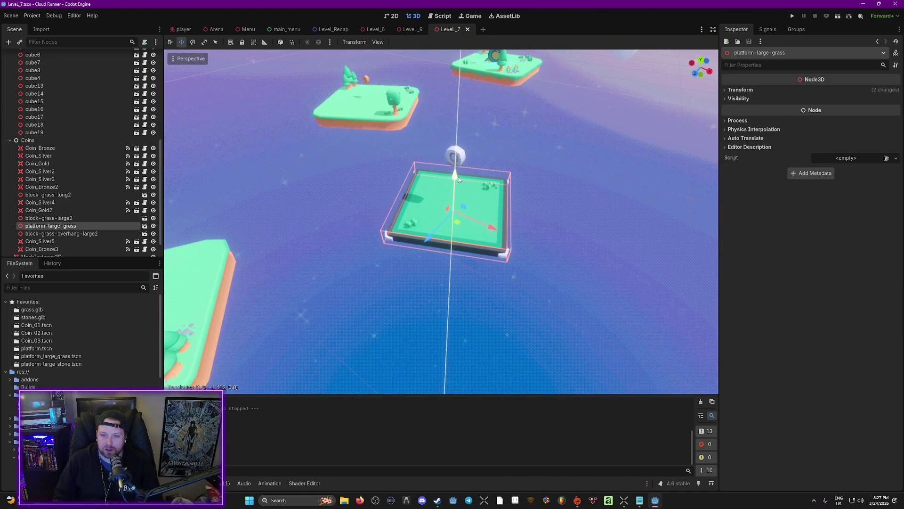
pyautogui.moveTo(458, 177); pyautogui.dragTo(458, 178)
pyautogui.click(461, 150)
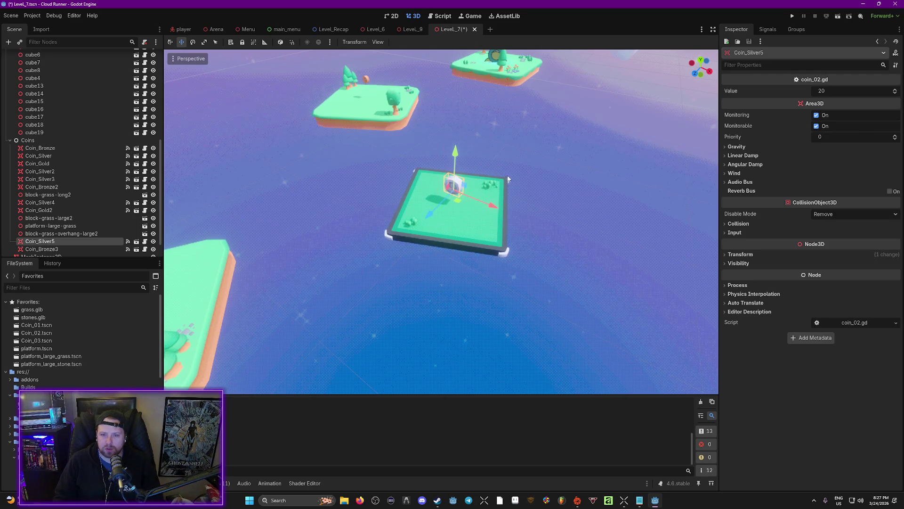
pyautogui.press('s')
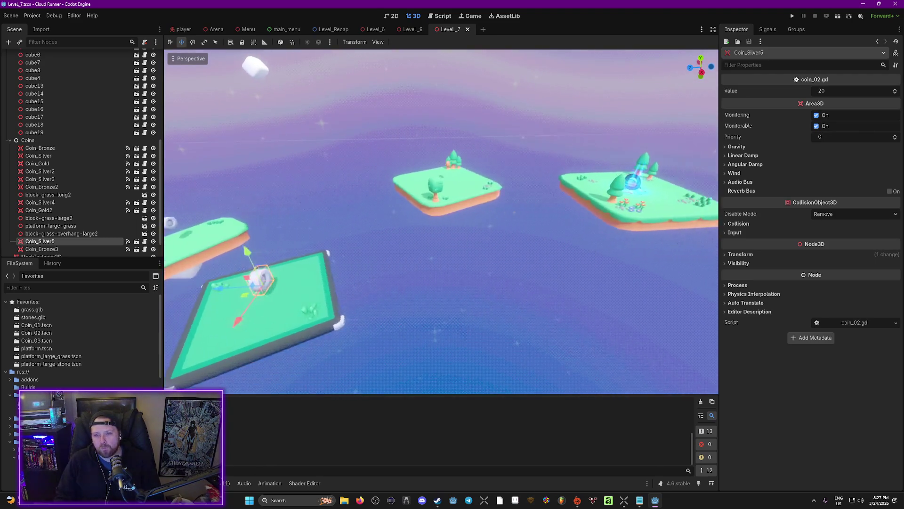
pyautogui.press('d')
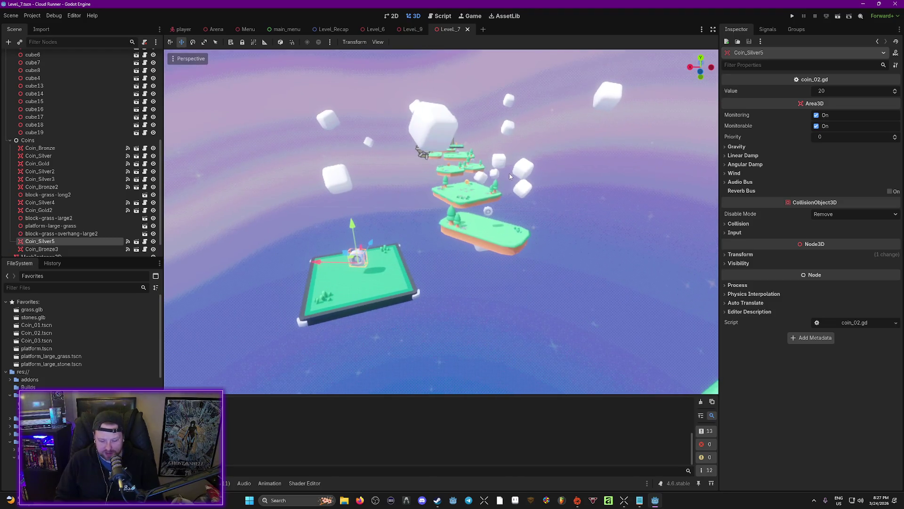
pyautogui.press('F5')
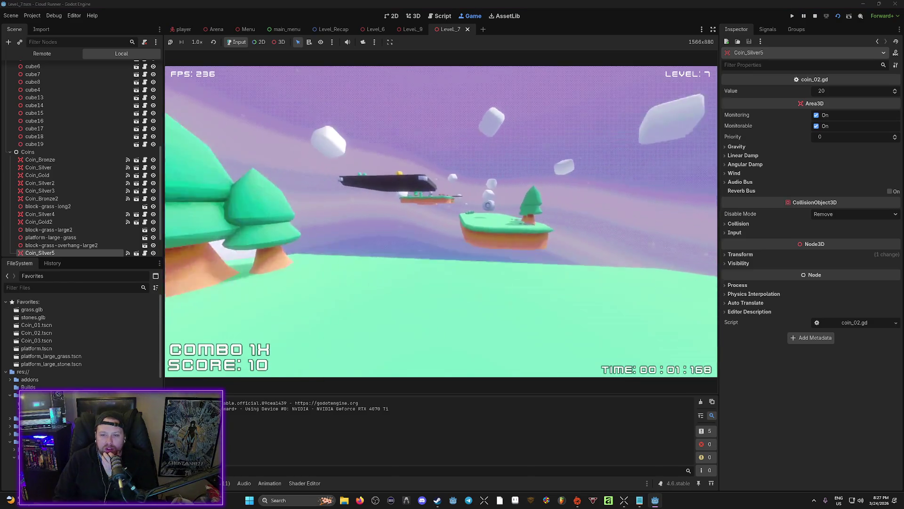
# Step: Run Level 7 to a 2500 highscore in 16.73 seconds, then quit back to the 3D editor
pyautogui.press('w')
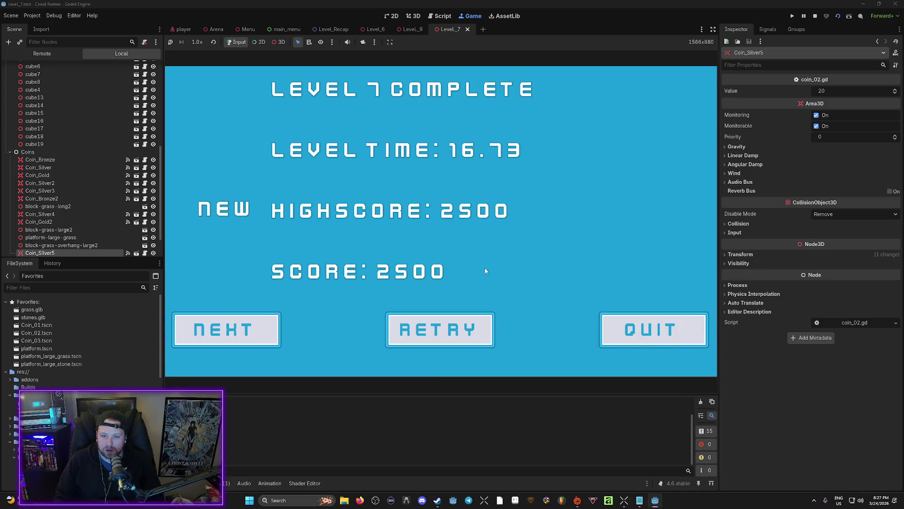
pyautogui.click(639, 339)
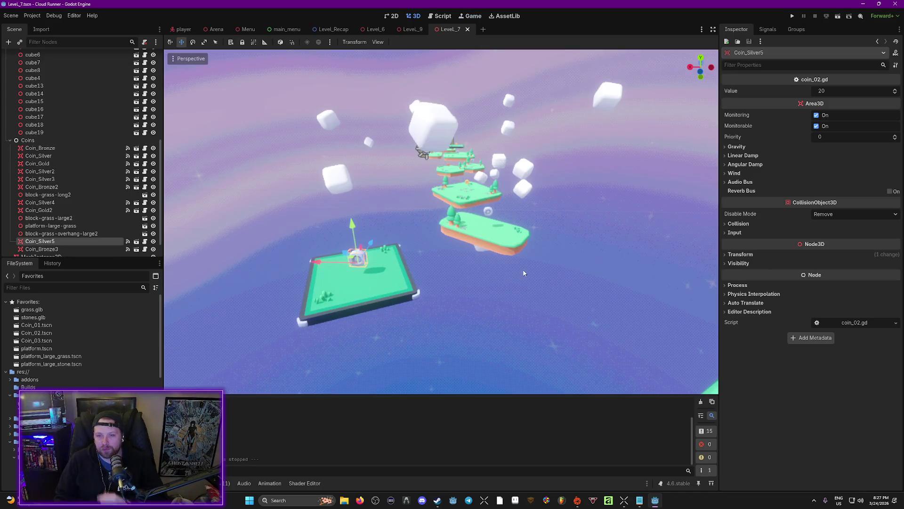
pyautogui.press('w')
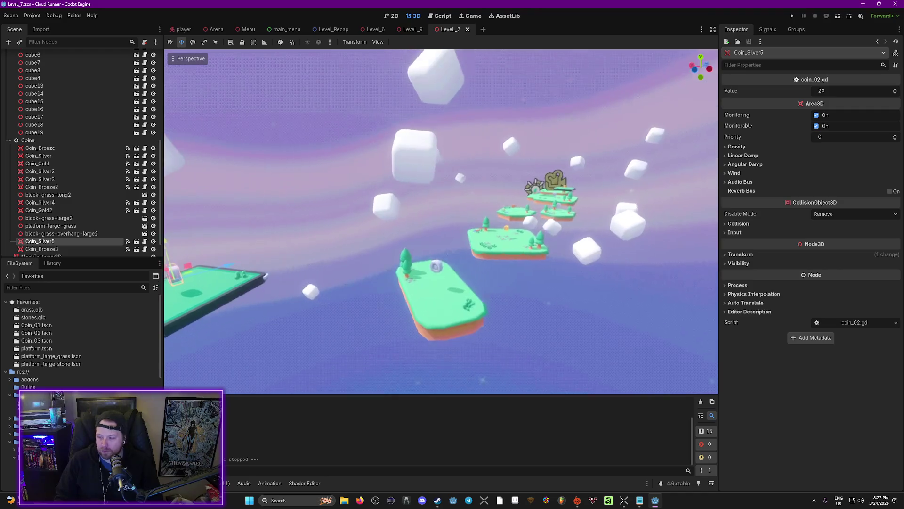
pyautogui.press('w')
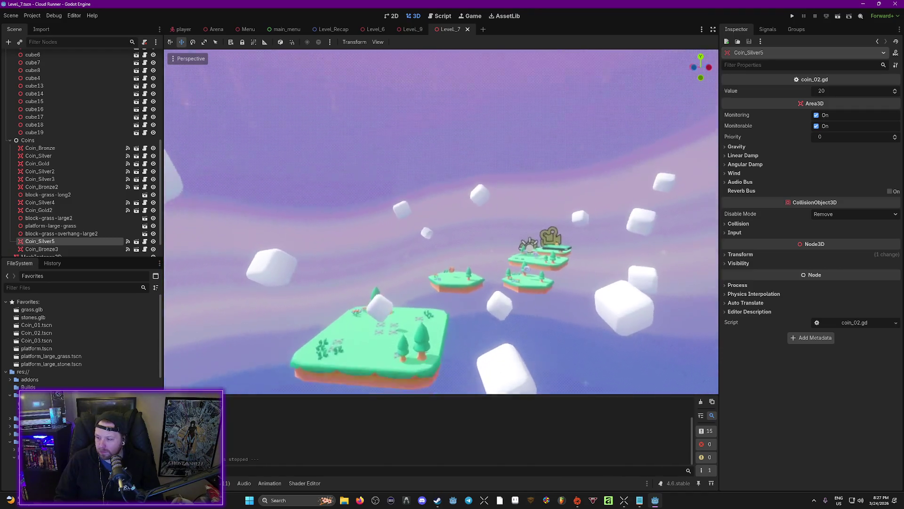
pyautogui.press('w')
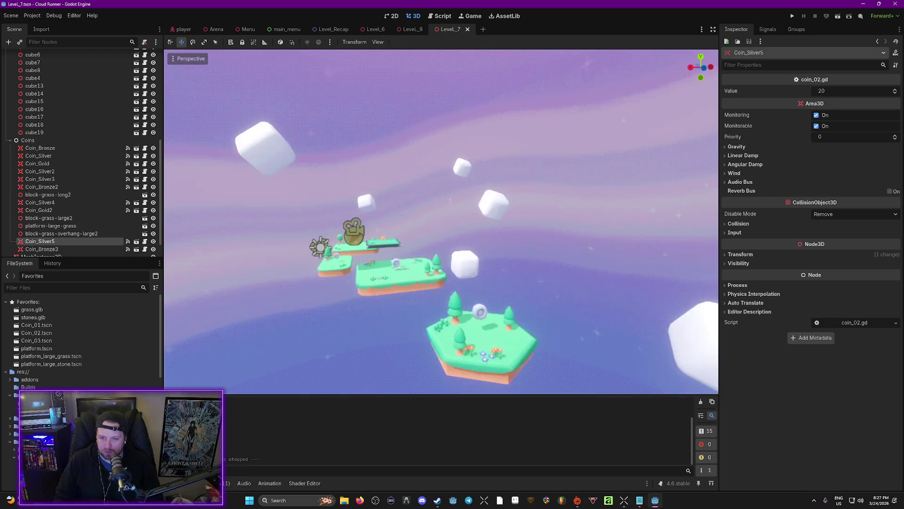
pyautogui.press('w')
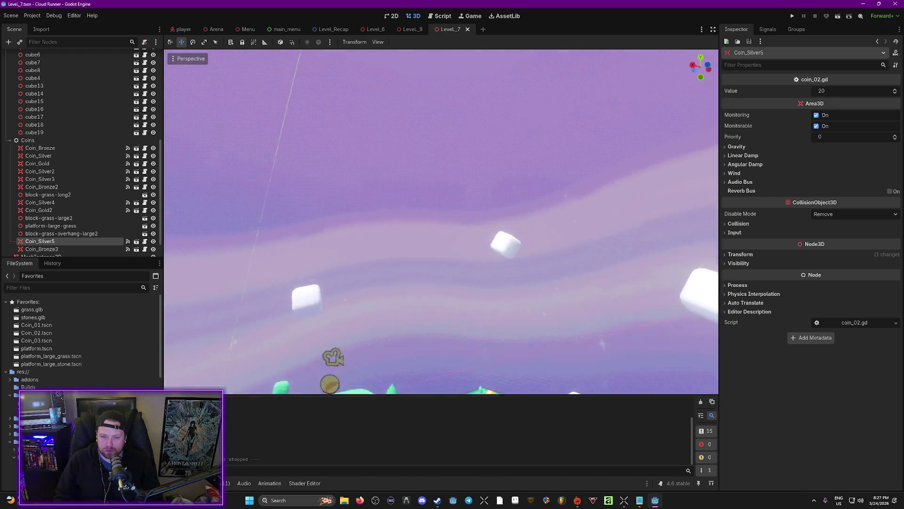
pyautogui.press('s')
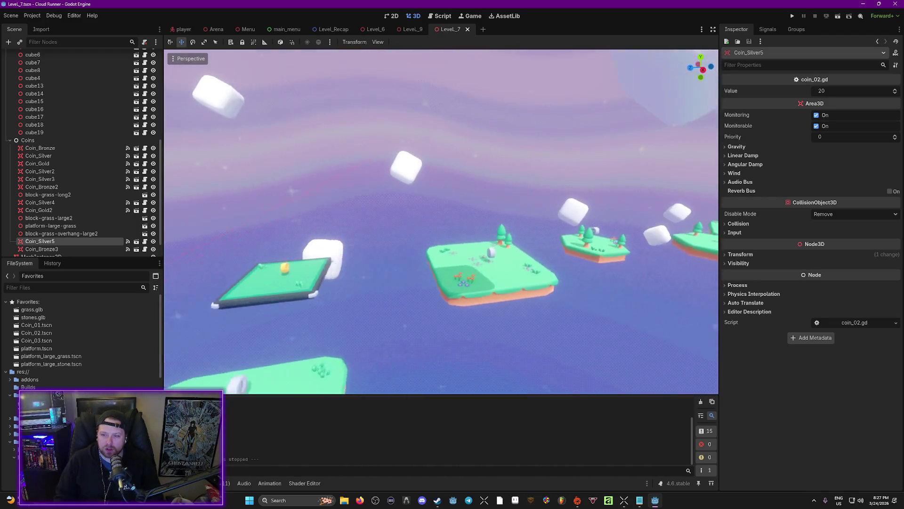
pyautogui.press('d')
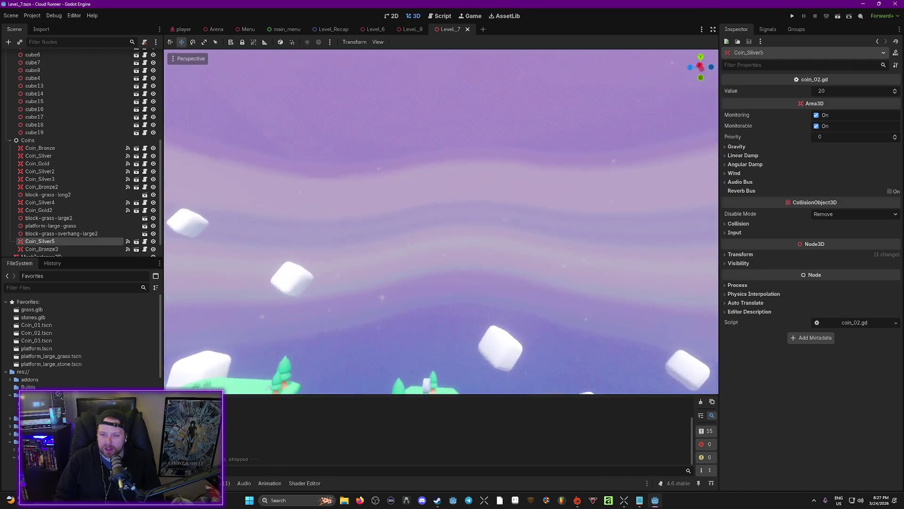
pyautogui.press('s')
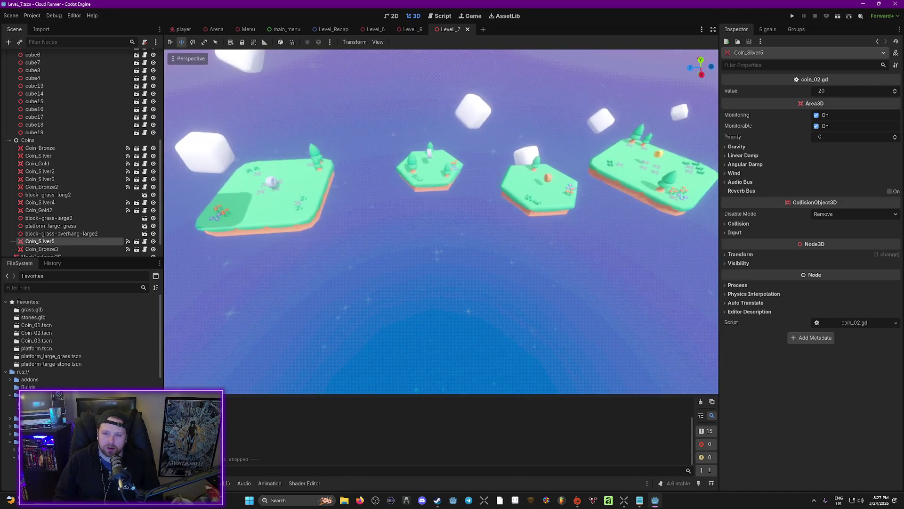
pyautogui.press('w')
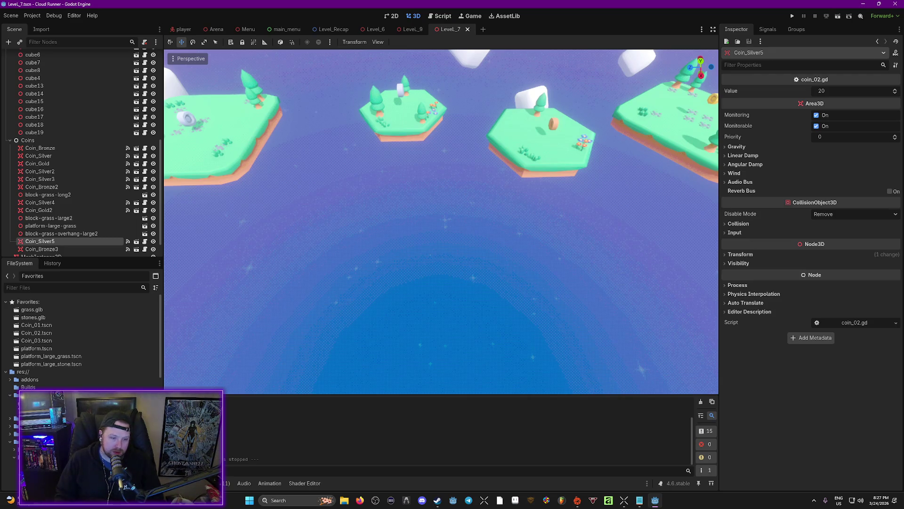
# Step: Drop block_grass_overhang_hexagon into the viewport and rotate it about six degrees
pyautogui.moveTo(43, 457); pyautogui.dragTo(431, 213)
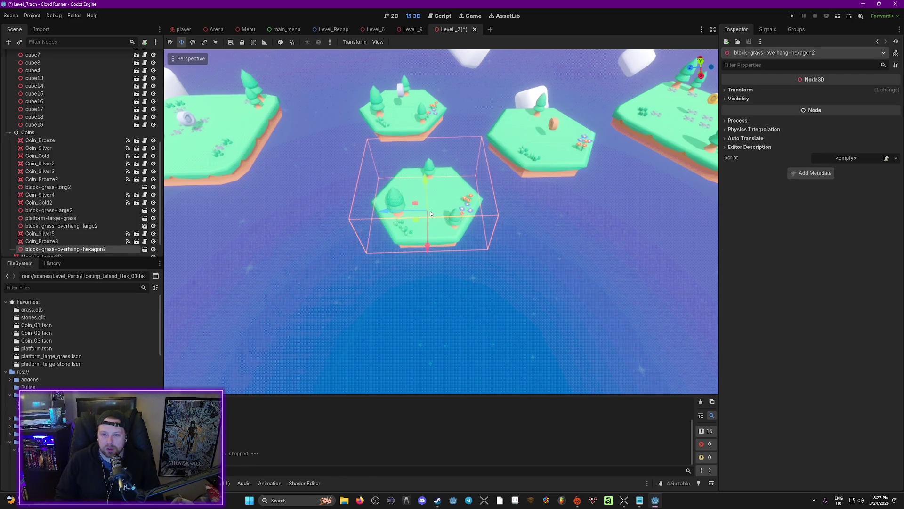
pyautogui.press('e')
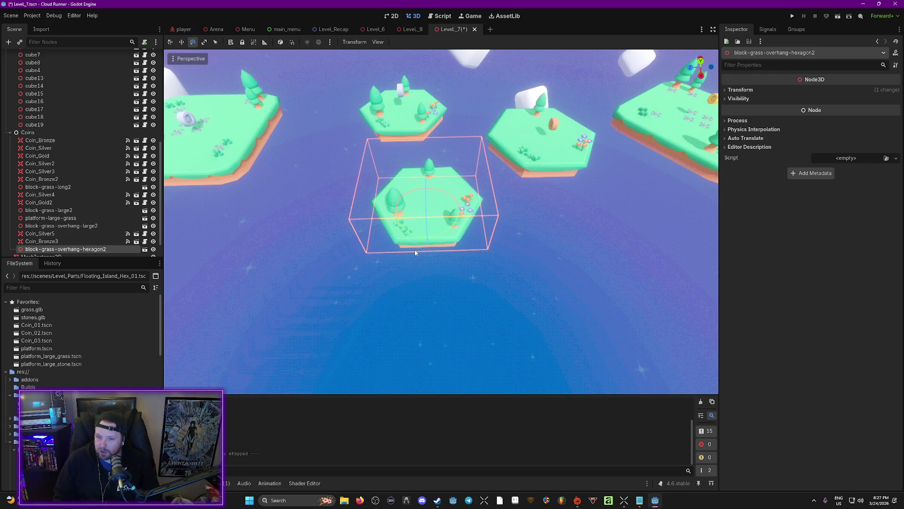
pyautogui.moveTo(445, 233); pyautogui.dragTo(455, 228)
pyautogui.scroll(5, 456, 229)
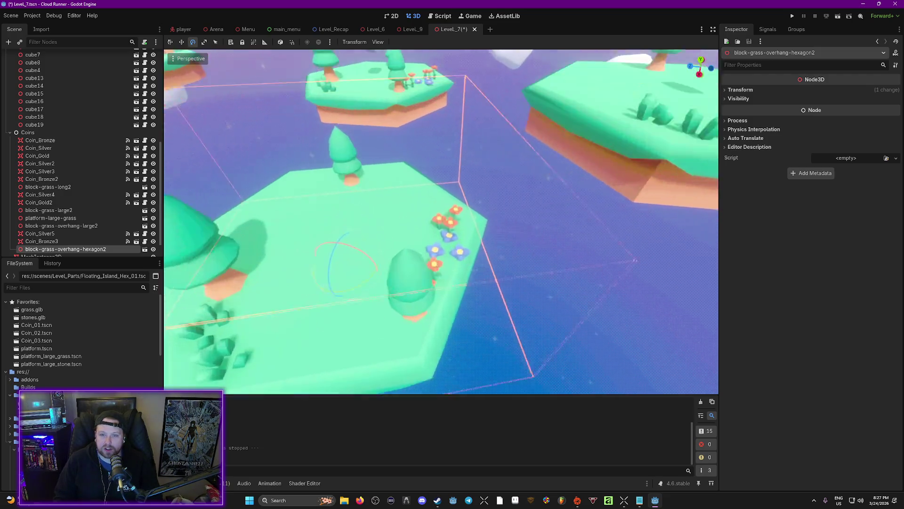
pyautogui.scroll(-5, 511, 223)
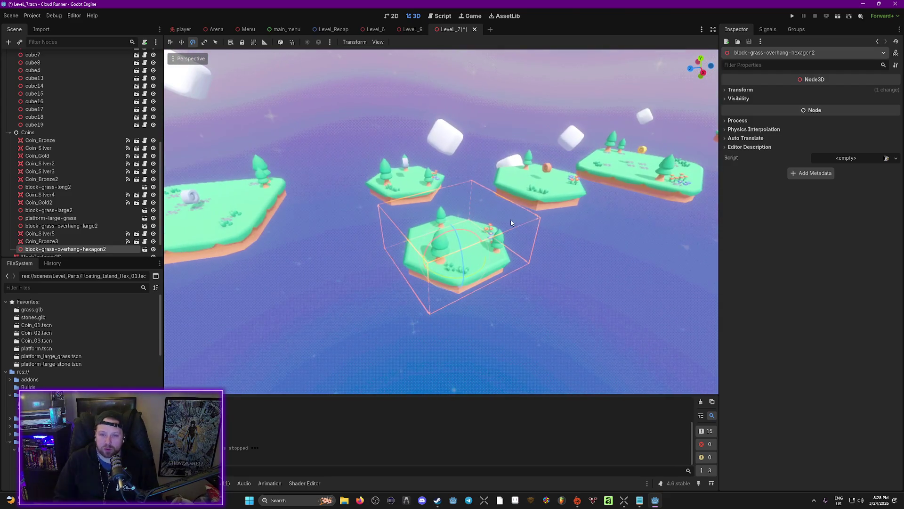
# Step: Re-angle the hexagon island and shift it along one axis, checking it from low views
pyautogui.moveTo(460, 192); pyautogui.dragTo(363, 234)
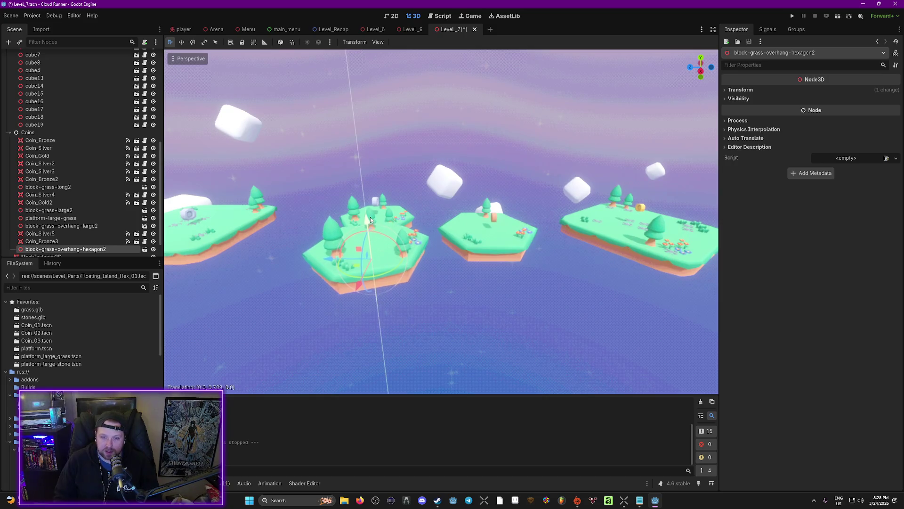
pyautogui.moveTo(517, 208); pyautogui.dragTo(512, 263)
pyautogui.scroll(-5, 517, 261)
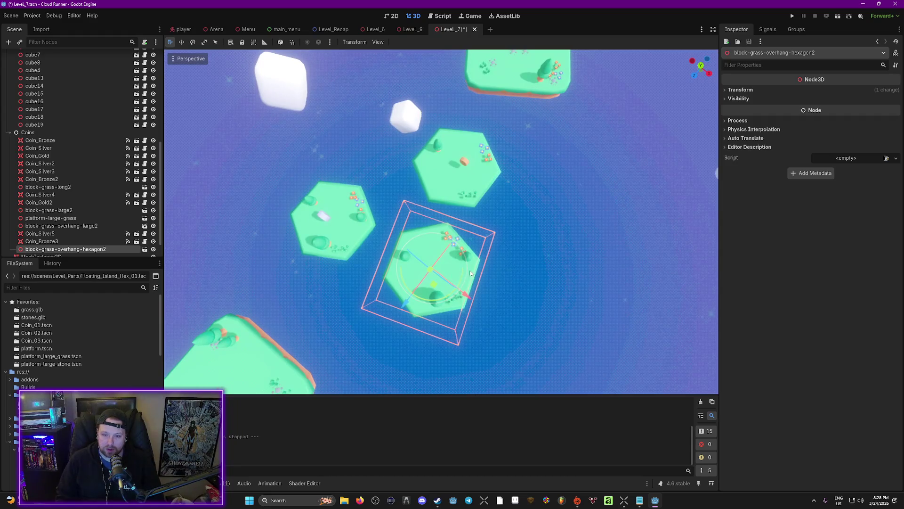
pyautogui.moveTo(454, 295); pyautogui.dragTo(440, 267)
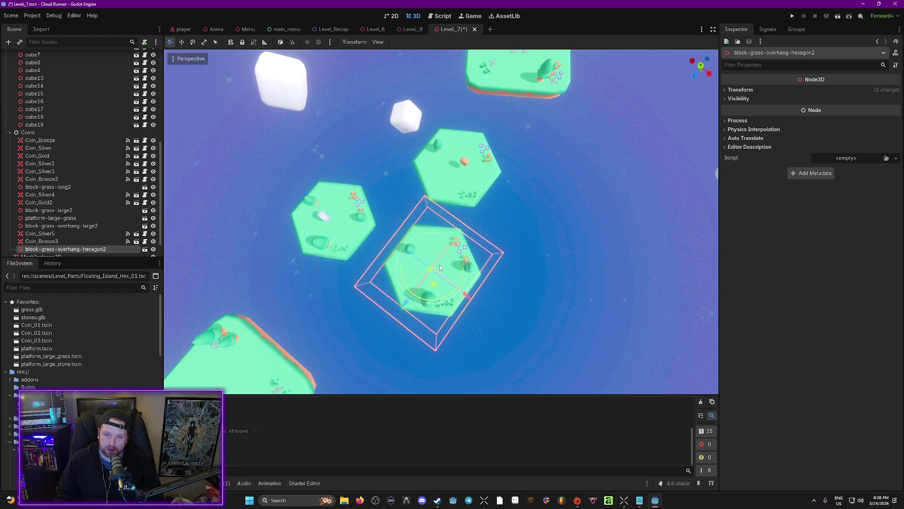
pyautogui.moveTo(466, 300); pyautogui.dragTo(478, 307)
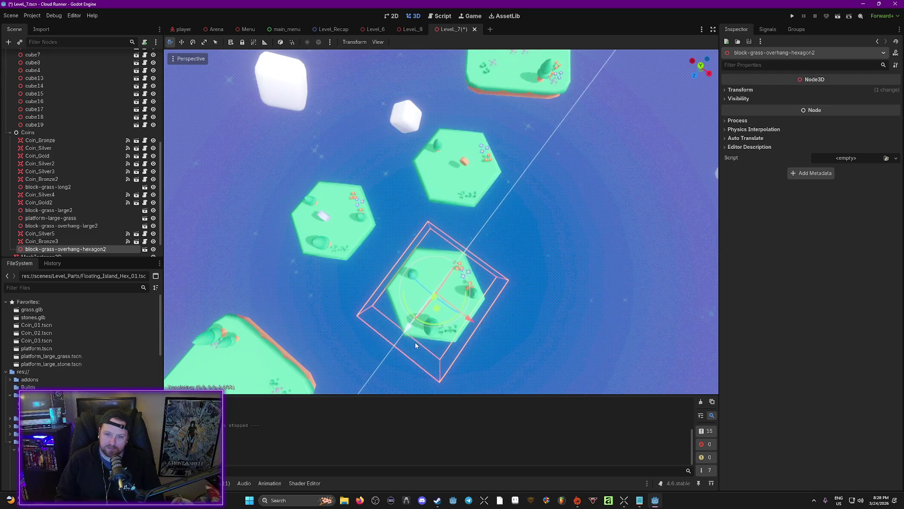
pyautogui.moveTo(419, 342); pyautogui.dragTo(420, 344)
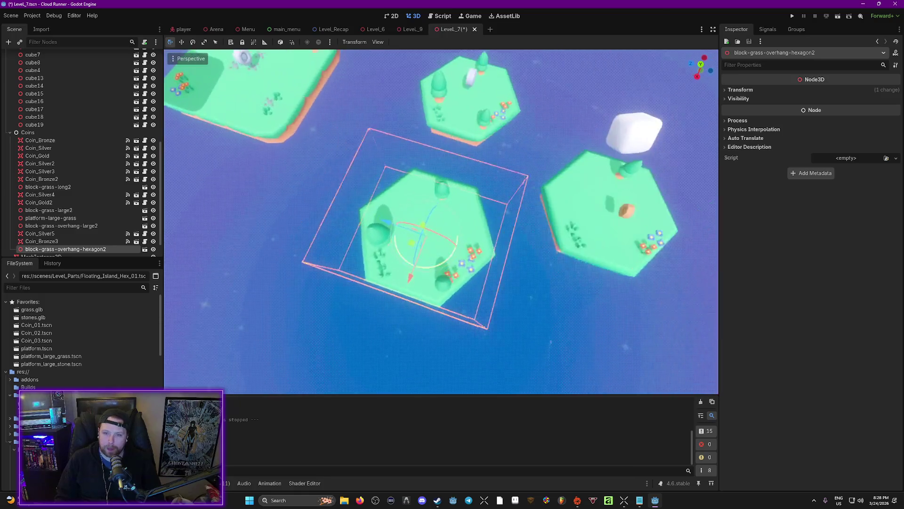
pyautogui.scroll(-3, 578, 312)
pyautogui.moveTo(577, 330); pyautogui.dragTo(578, 312)
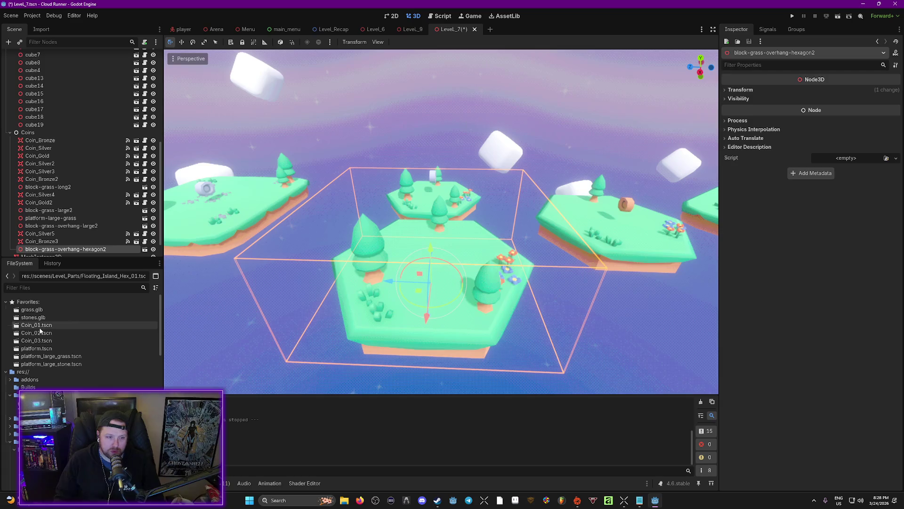
# Step: Add a raised gold Coin_01 and a large grass platform at a set height, then save
pyautogui.moveTo(431, 259); pyautogui.dragTo(430, 214)
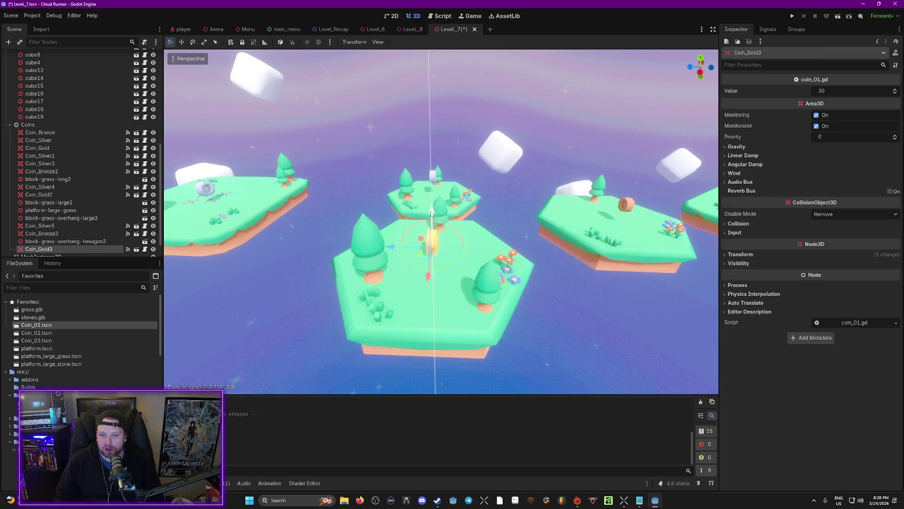
pyautogui.hotkey('ctrl', 's')
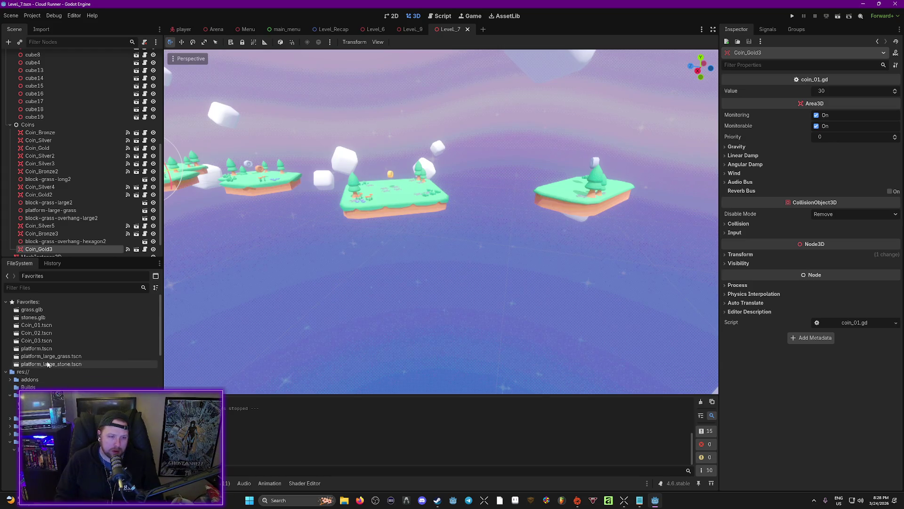
pyautogui.moveTo(52, 360)
pyautogui.mouseDown()
pyautogui.moveTo(500, 233)
pyautogui.moveTo(500, 241)
pyautogui.mouseUp()
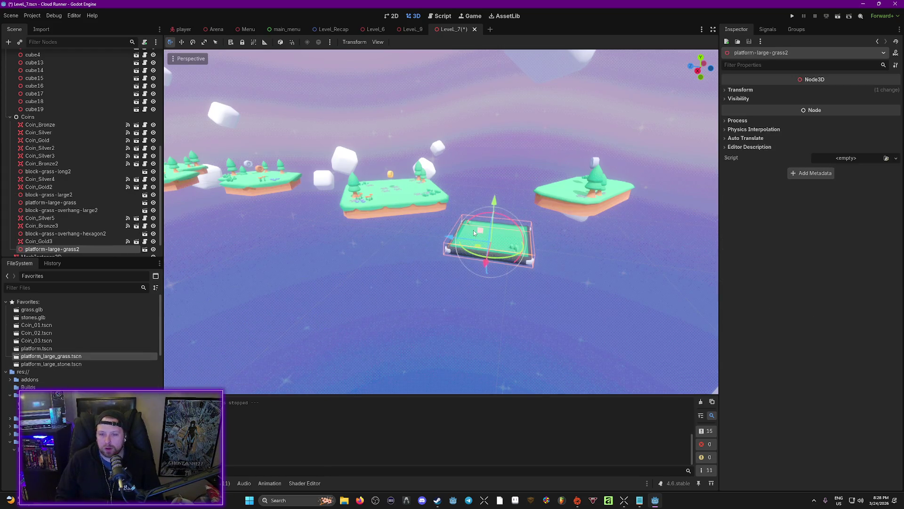
pyautogui.moveTo(495, 201); pyautogui.dragTo(470, 206)
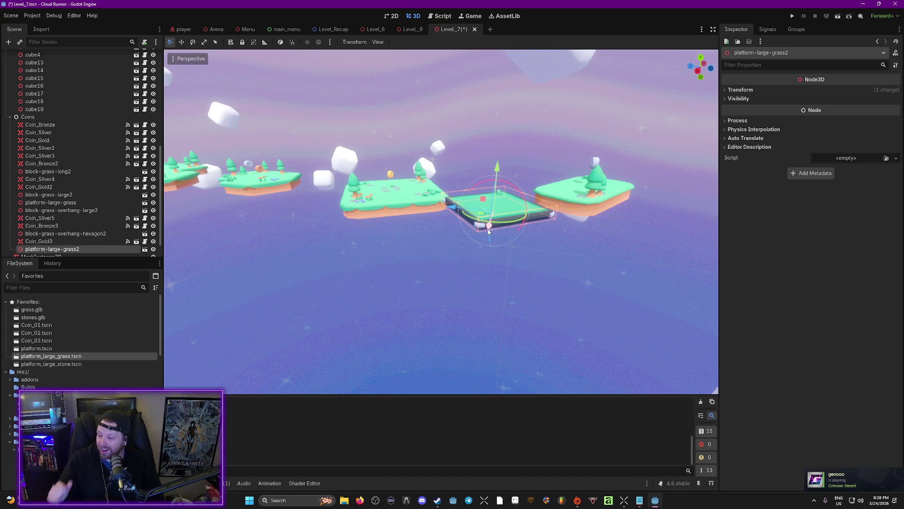
pyautogui.press('f')
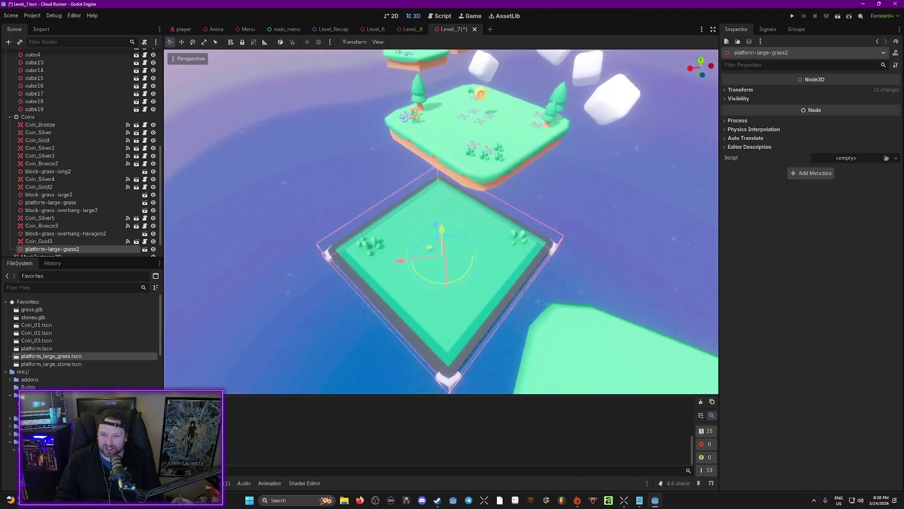
pyautogui.scroll(-3, 404, 245)
pyautogui.moveTo(404, 245); pyautogui.dragTo(348, 261)
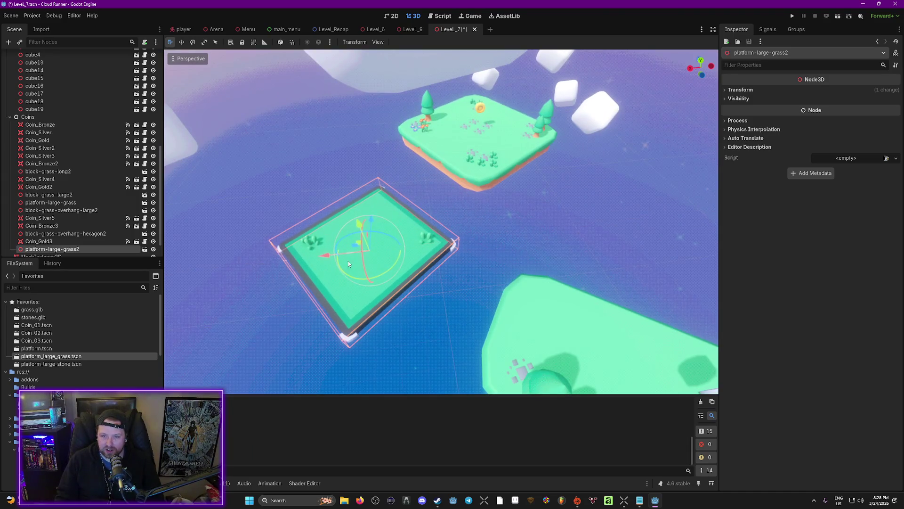
pyautogui.hotkey('ctrl', 's')
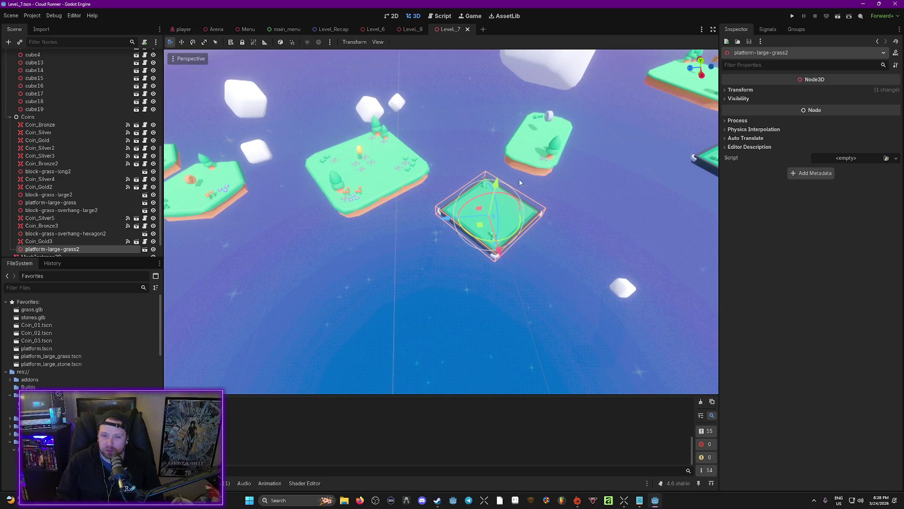
# Step: Slide the grass platform along X into place between the islands and save
pyautogui.moveTo(498, 247); pyautogui.dragTo(503, 282)
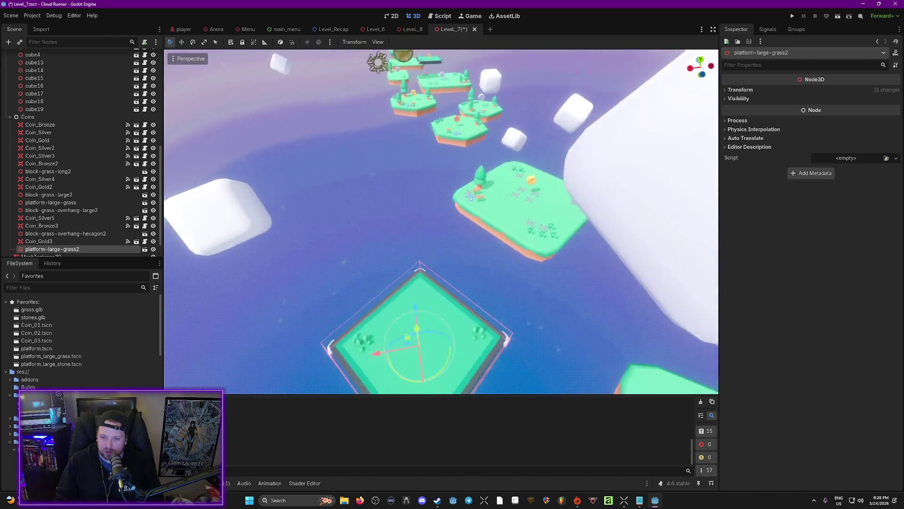
pyautogui.moveTo(398, 272); pyautogui.dragTo(371, 272)
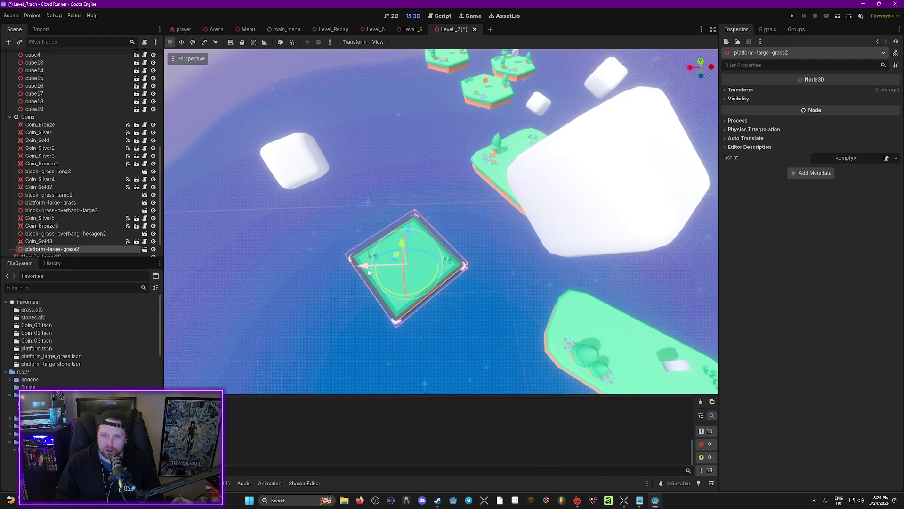
pyautogui.hotkey('ctrl', 's')
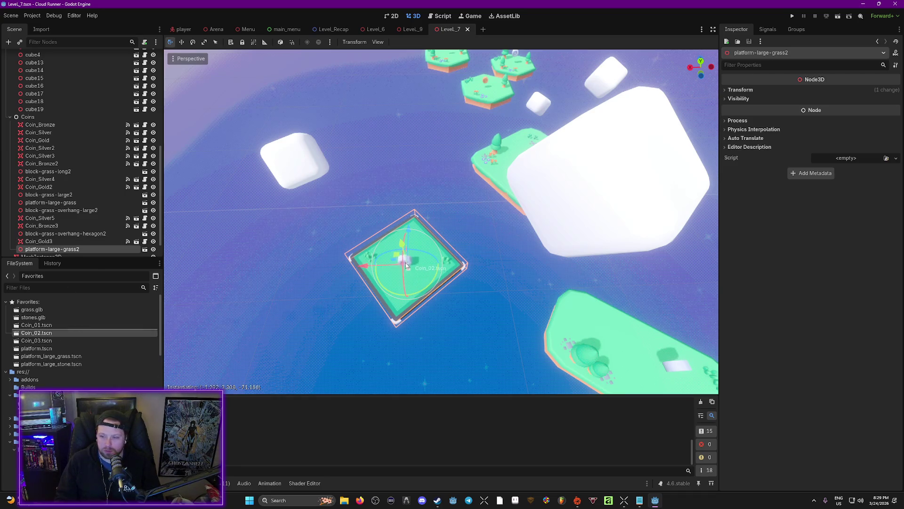
# Step: Place Coin_Silver6 (worth 20) raised on the platform, save Level_7, and run it with F6
pyautogui.moveTo(407, 265); pyautogui.dragTo(407, 263)
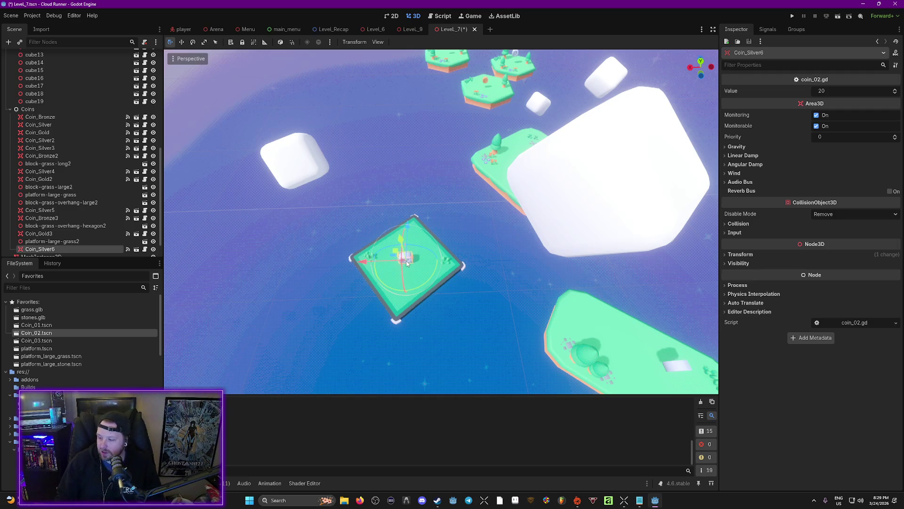
pyautogui.moveTo(399, 232); pyautogui.dragTo(399, 231)
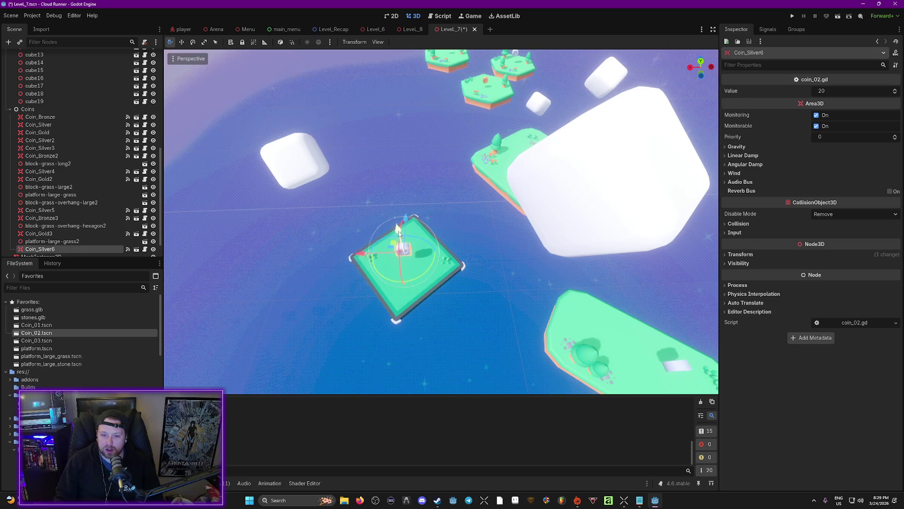
pyautogui.hotkey('ctrl', 's')
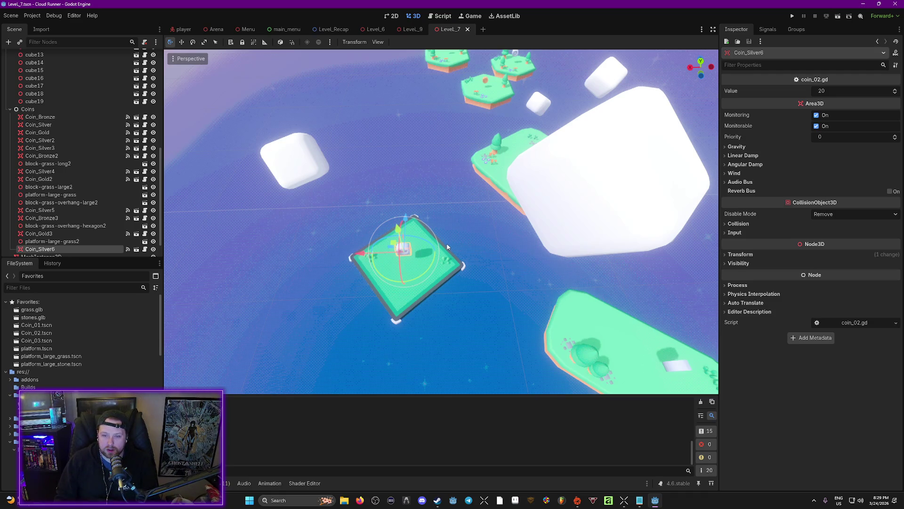
pyautogui.press('F6')
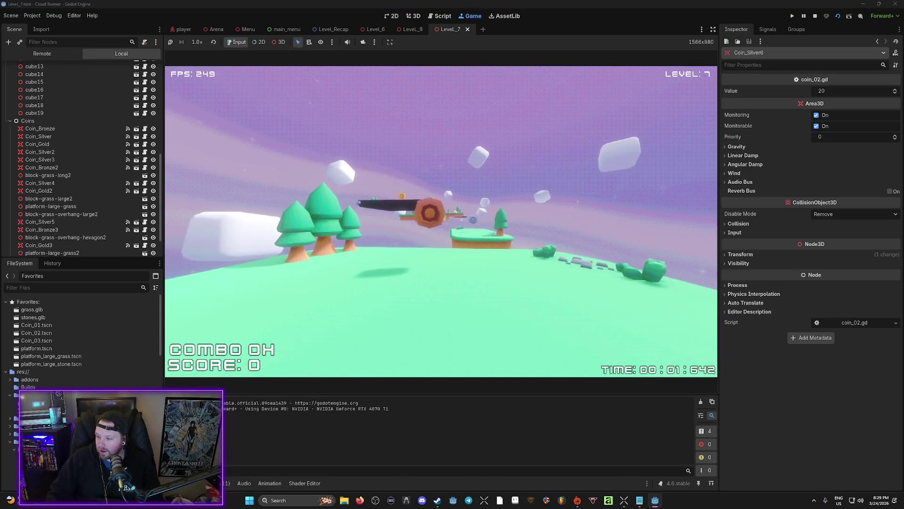
# Step: Run across the platforms collecting coins to finish in 22.58 seconds with a 4890 highscore
pyautogui.press('w')
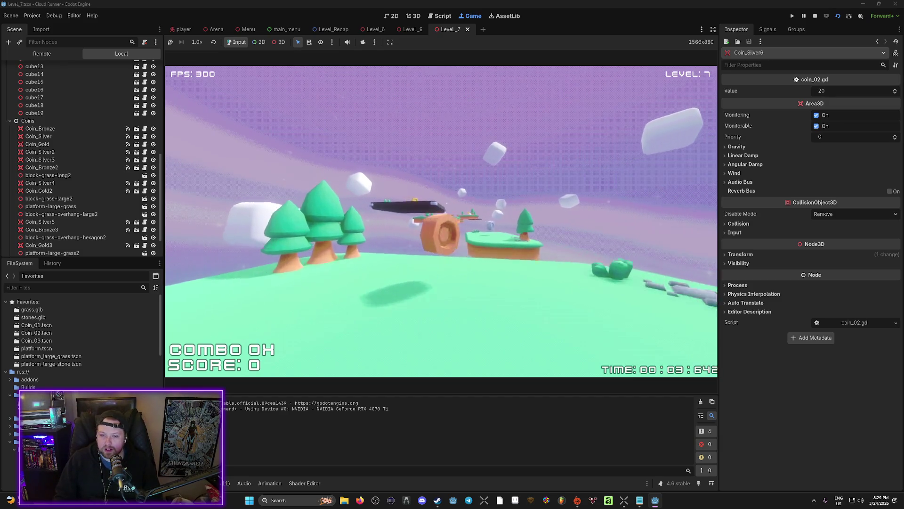
pyautogui.press('w')
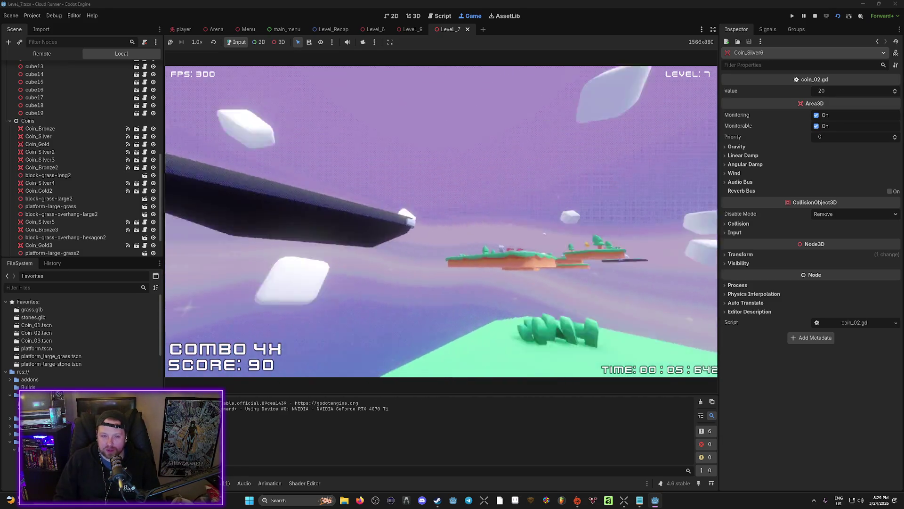
pyautogui.press('w')
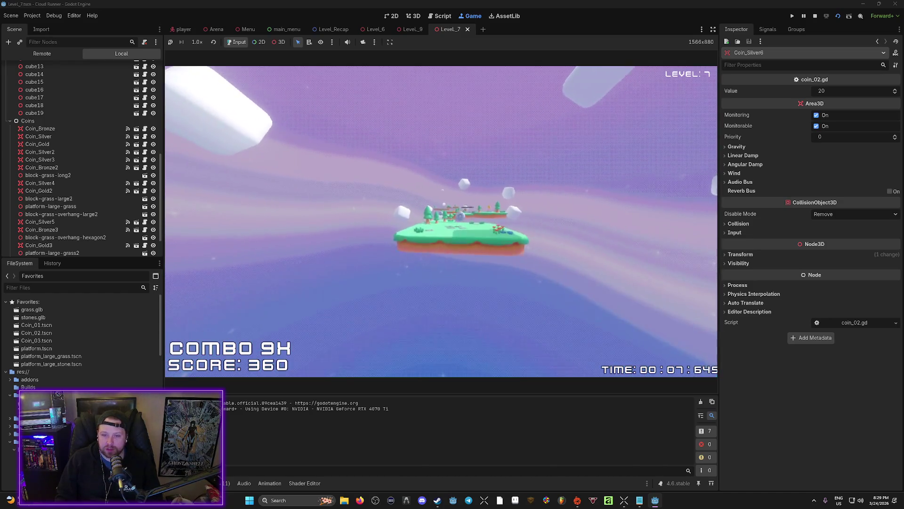
pyautogui.press('w')
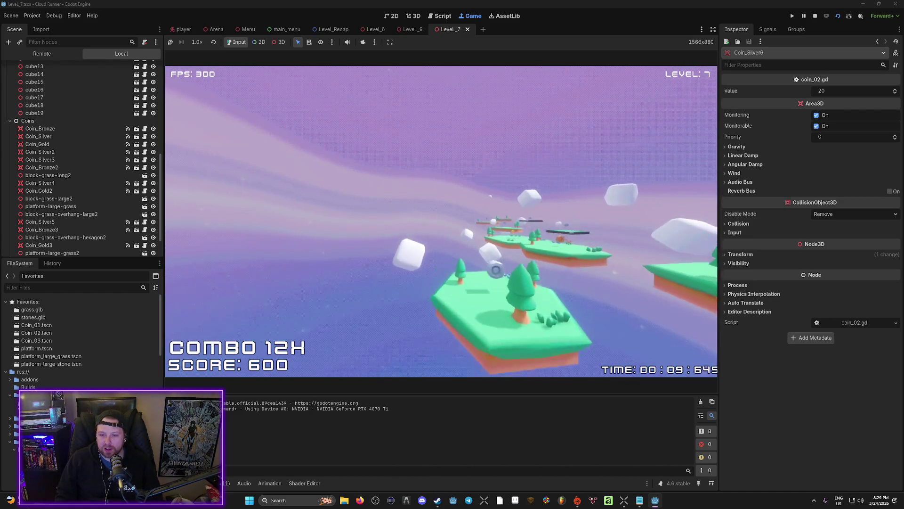
pyautogui.press('w')
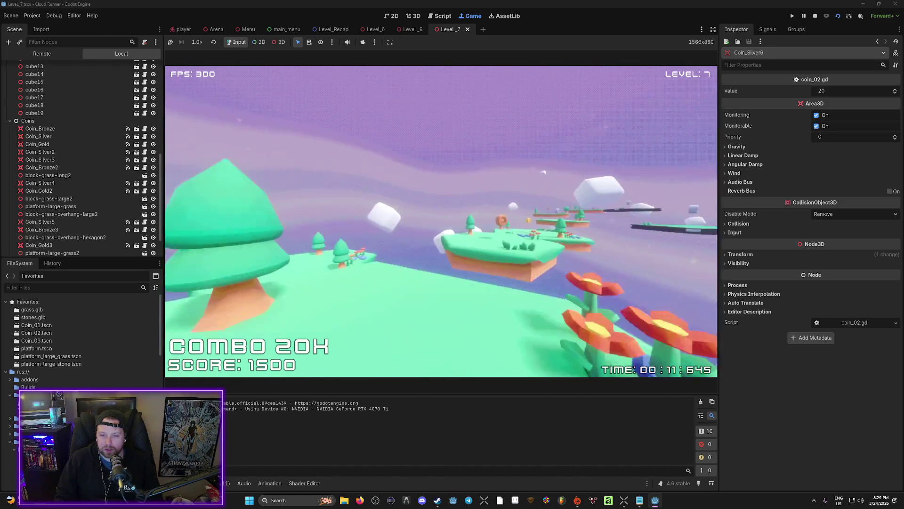
pyautogui.press('w')
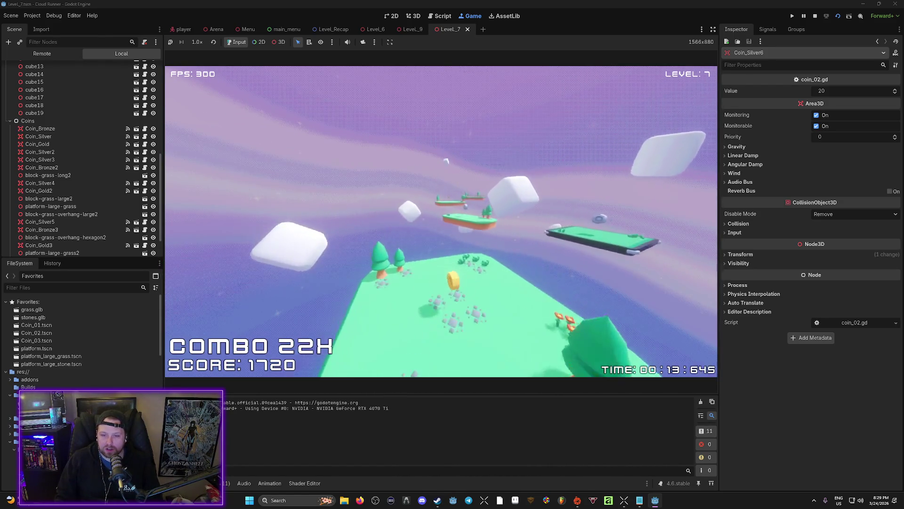
pyautogui.press('w')
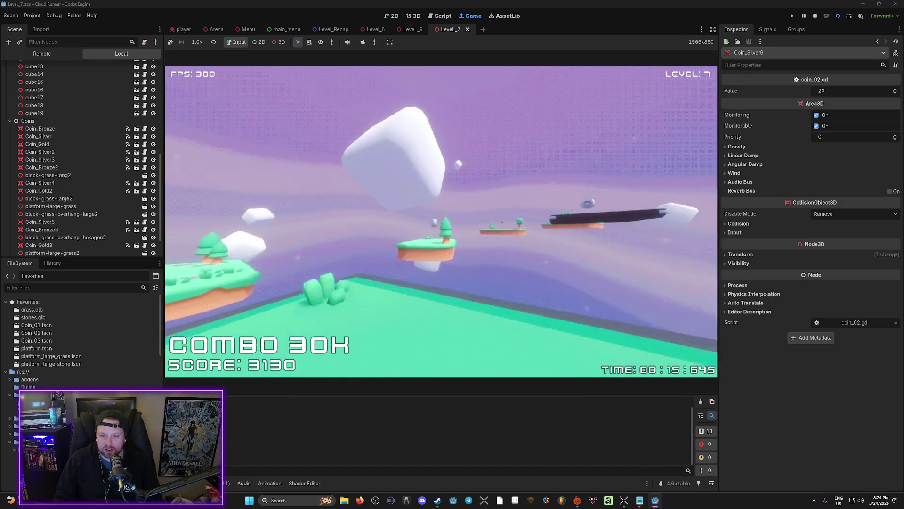
pyautogui.press('w')
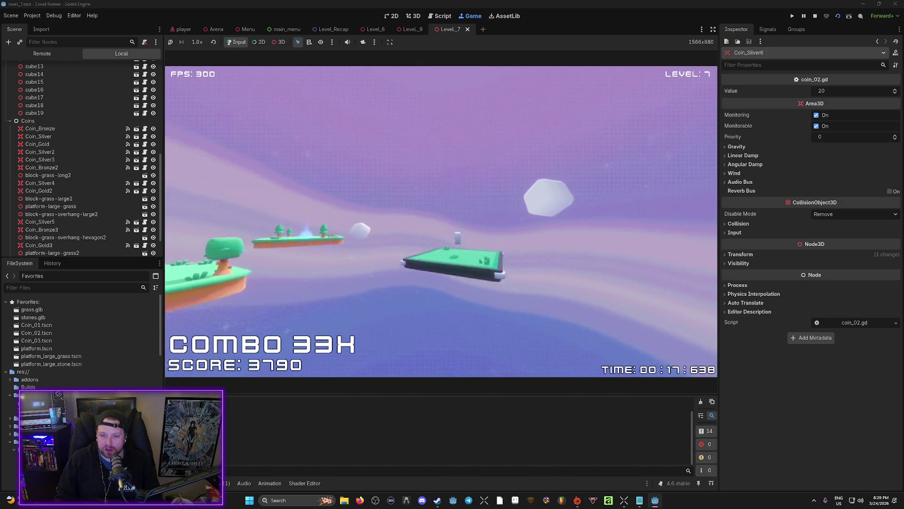
pyautogui.press('w')
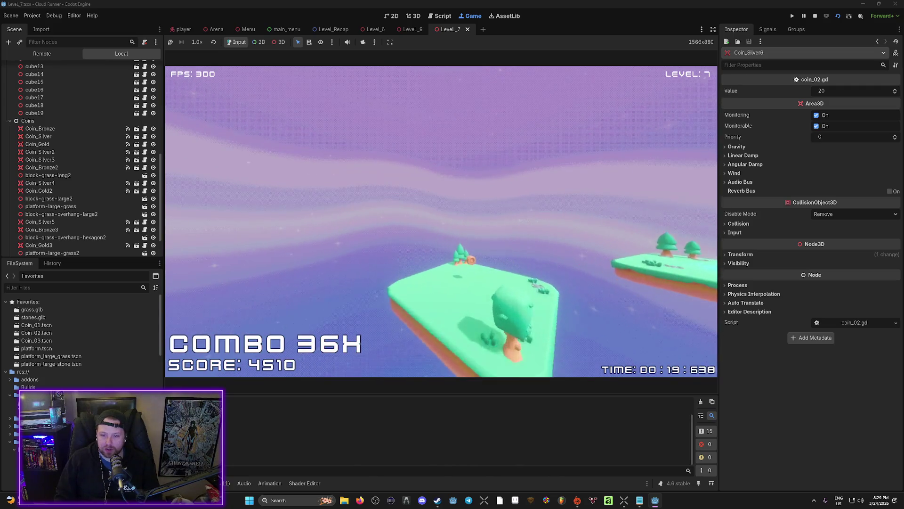
pyautogui.press('w')
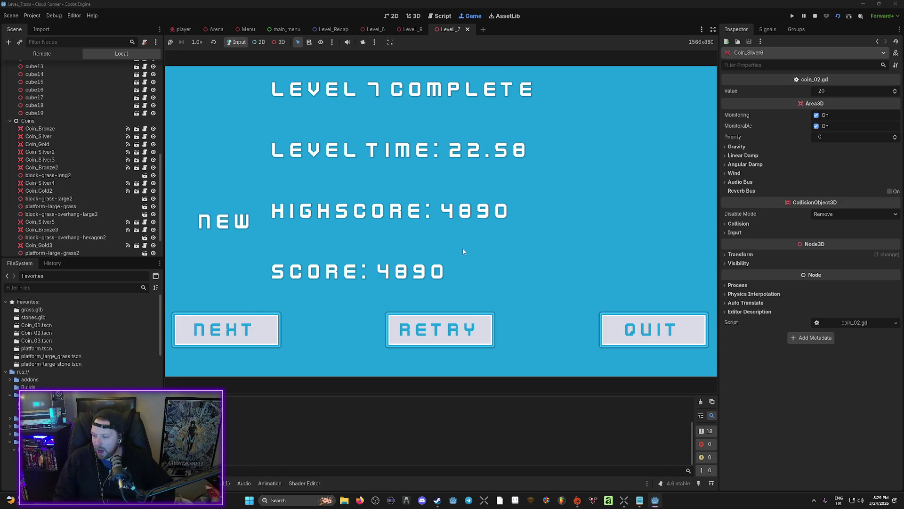
# Step: Stop the playtest, fly the freelook view over the platforms to Coin_Silver6, and rerun with F6
pyautogui.click(661, 332)
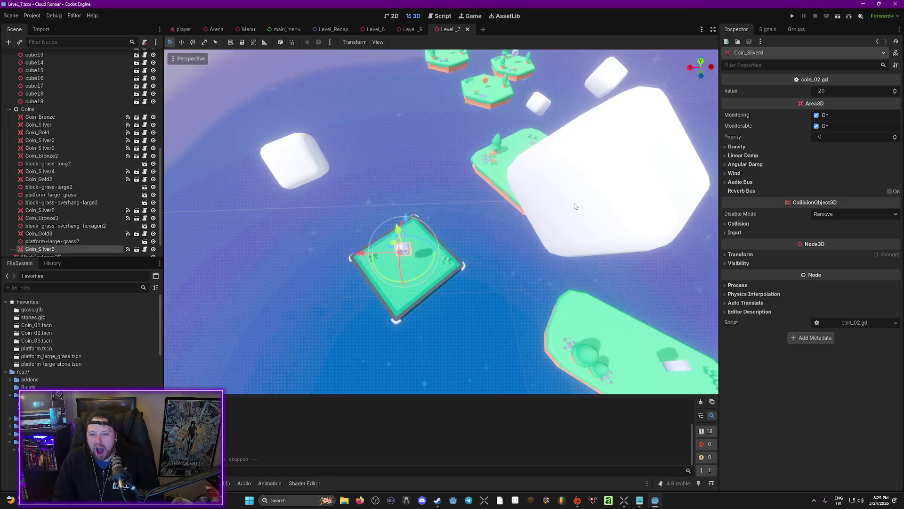
pyautogui.press('s')
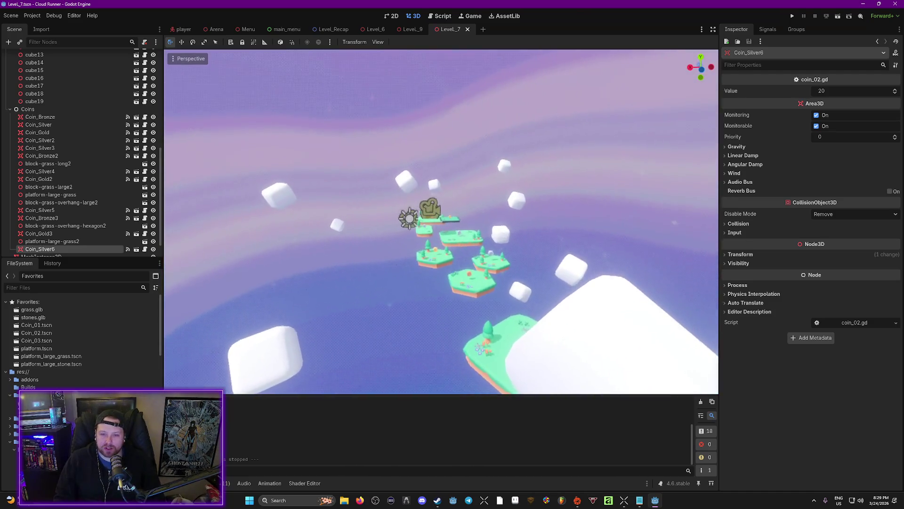
pyautogui.press('w')
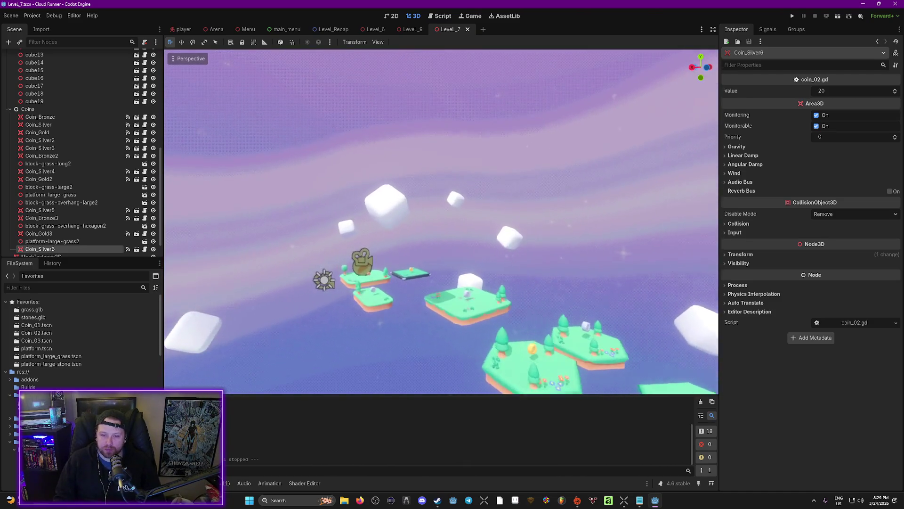
pyautogui.press('w')
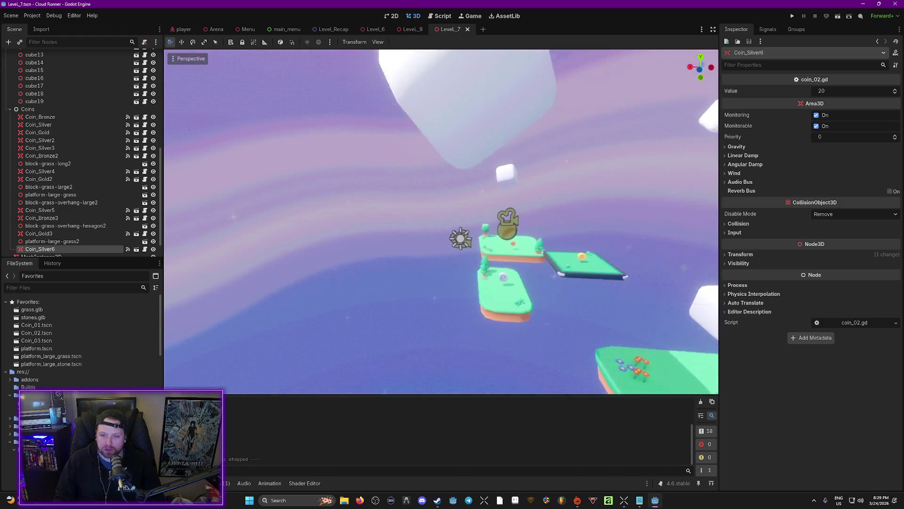
pyautogui.press('s')
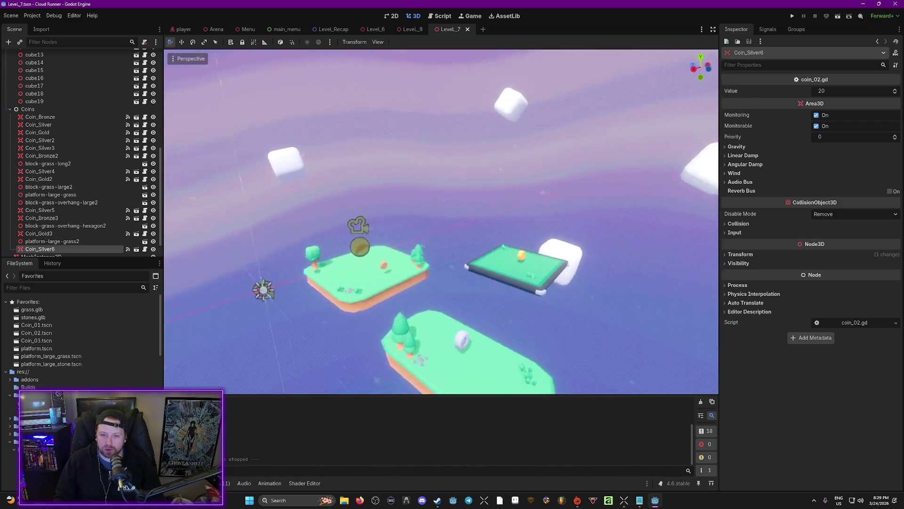
pyautogui.press('w')
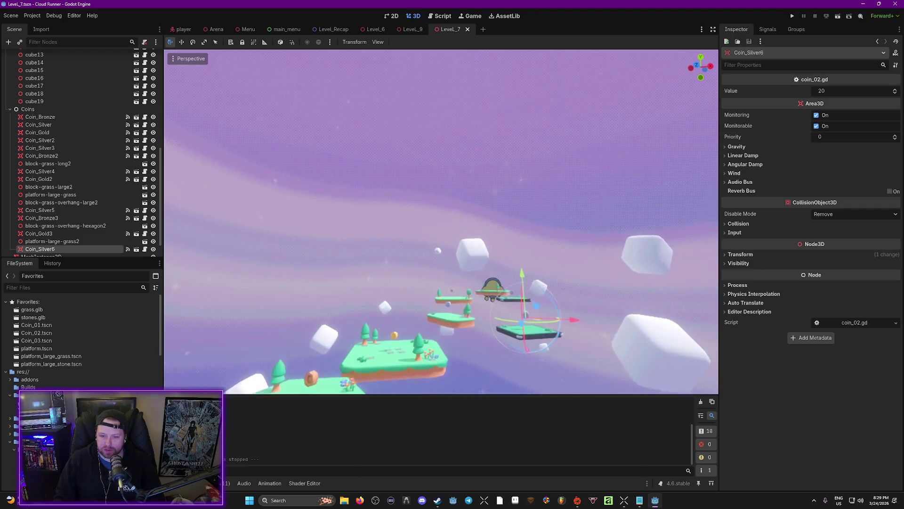
pyautogui.press('w')
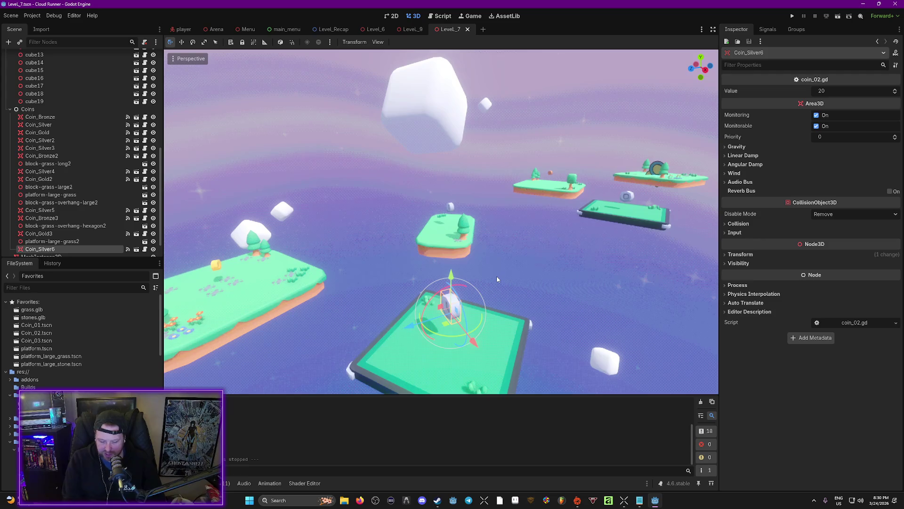
pyautogui.press('F6')
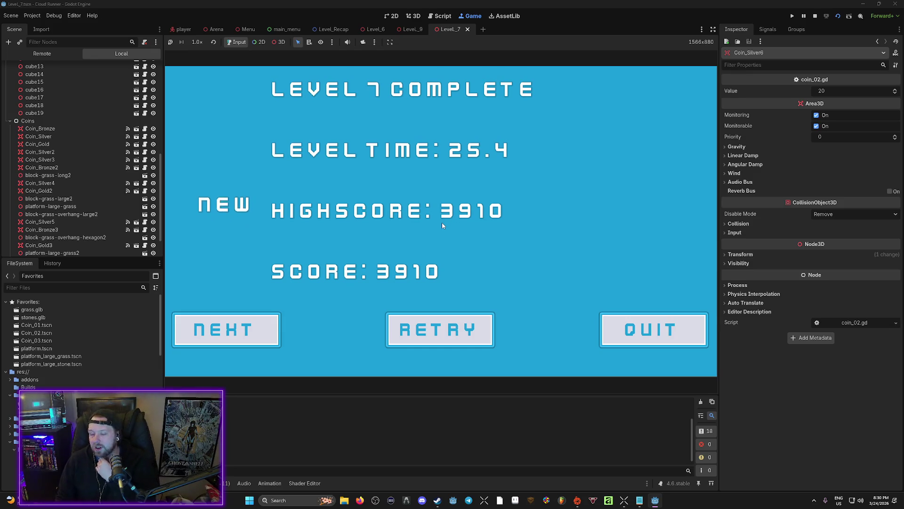
# Step: Quit the Level 7 complete screen showing the 3910 highscore to return to the editor
pyautogui.click(625, 326)
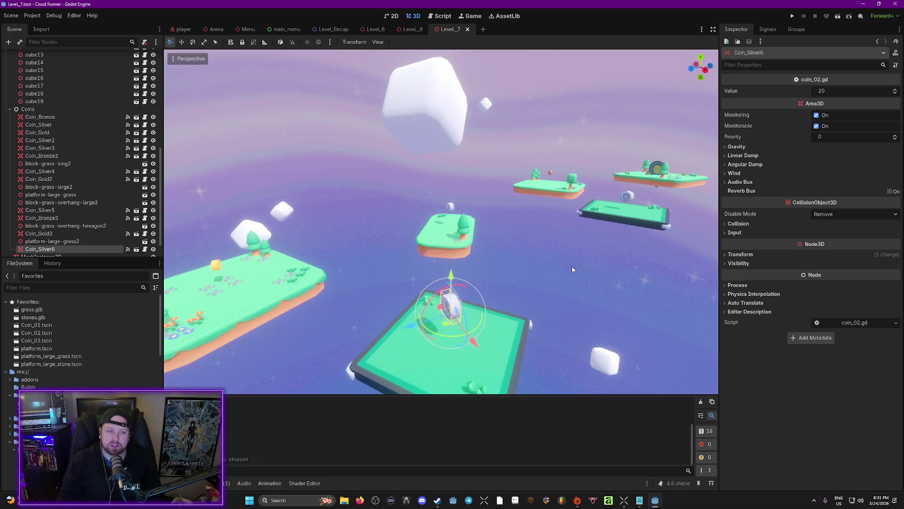
# Step: Freelook the camera up above the platforms for an overhead view of the course
pyautogui.moveTo(571, 267); pyautogui.dragTo(602, 250)
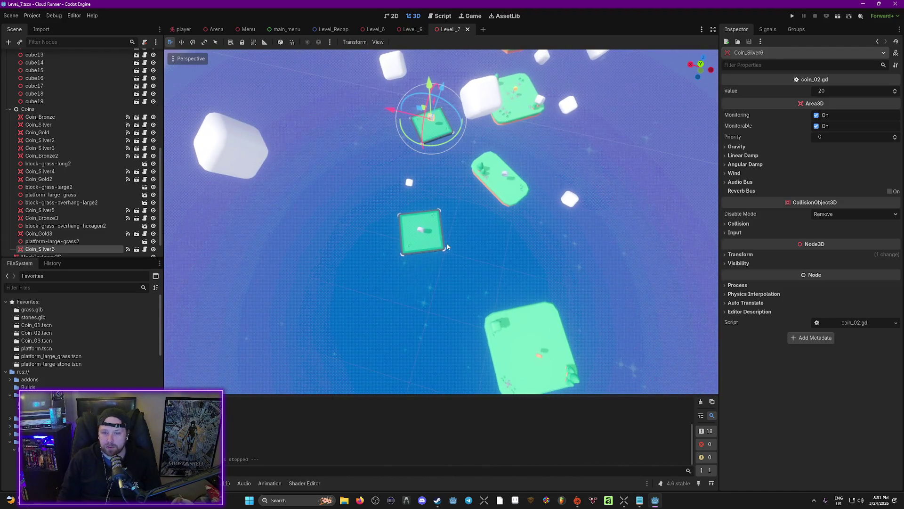
# Step: Select the large grass platform, then Coin_Silver5, and save Level_7
pyautogui.click(429, 245)
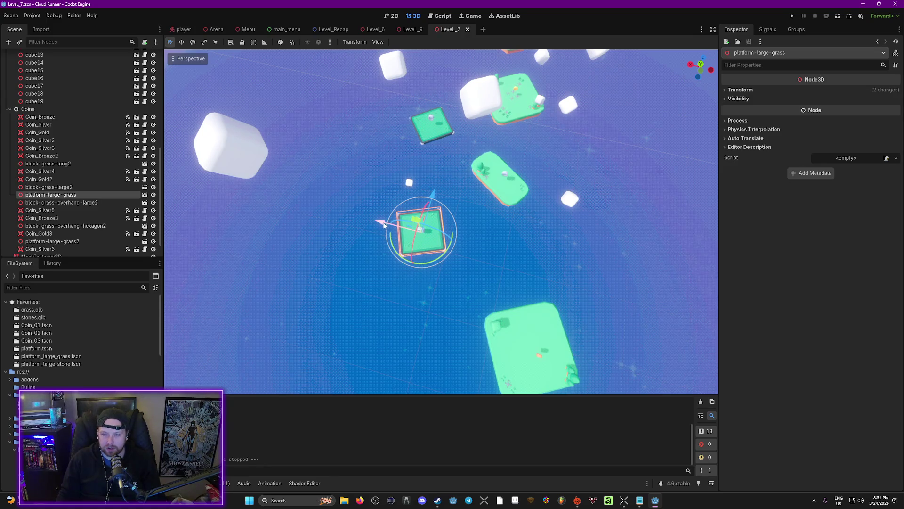
pyautogui.click(419, 231)
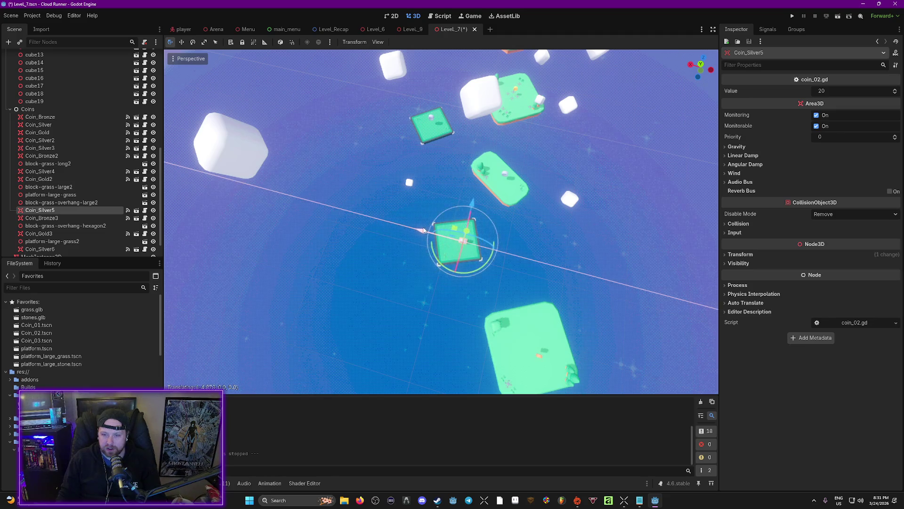
pyautogui.hotkey('ctrl', 's')
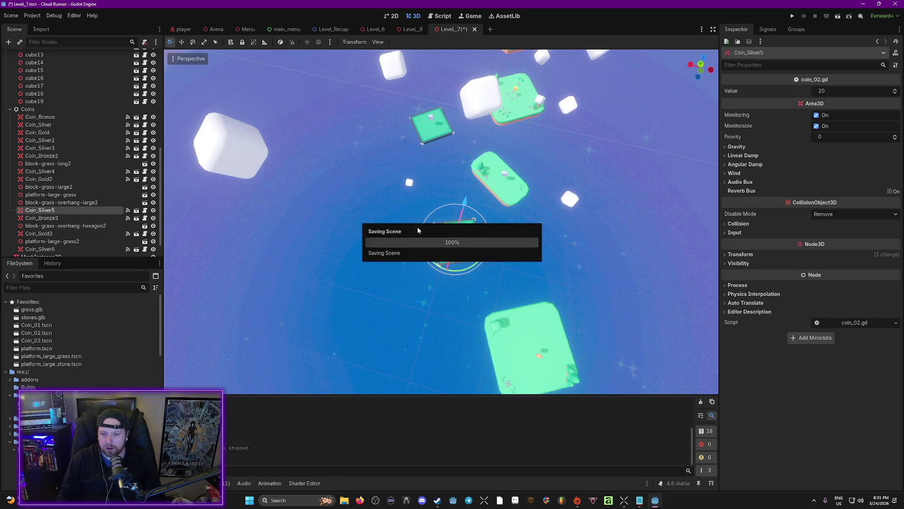
pyautogui.moveTo(534, 255)
pyautogui.mouseDown()
pyautogui.moveTo(471, 197)
pyautogui.moveTo(452, 155)
pyautogui.moveTo(497, 255)
pyautogui.mouseUp()
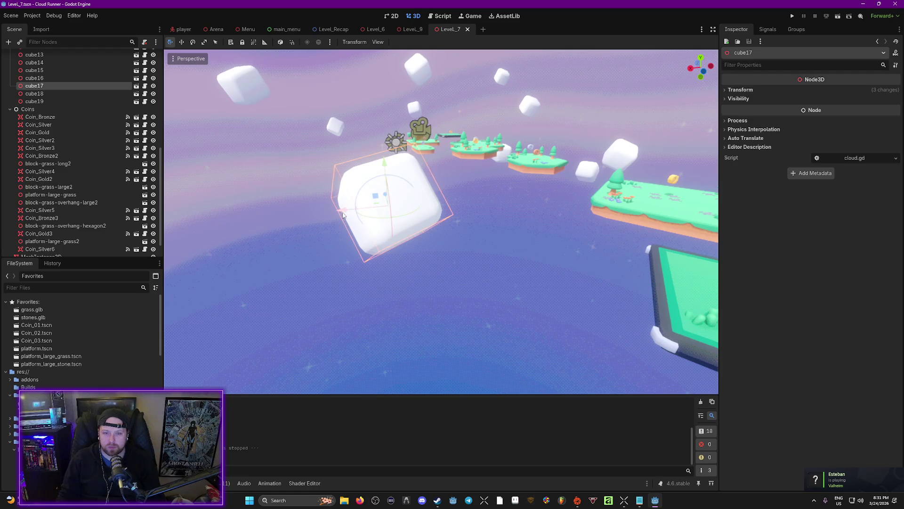
pyautogui.moveTo(343, 215)
pyautogui.mouseDown()
pyautogui.moveTo(301, 235)
pyautogui.moveTo(321, 240)
pyautogui.moveTo(328, 273)
pyautogui.mouseUp()
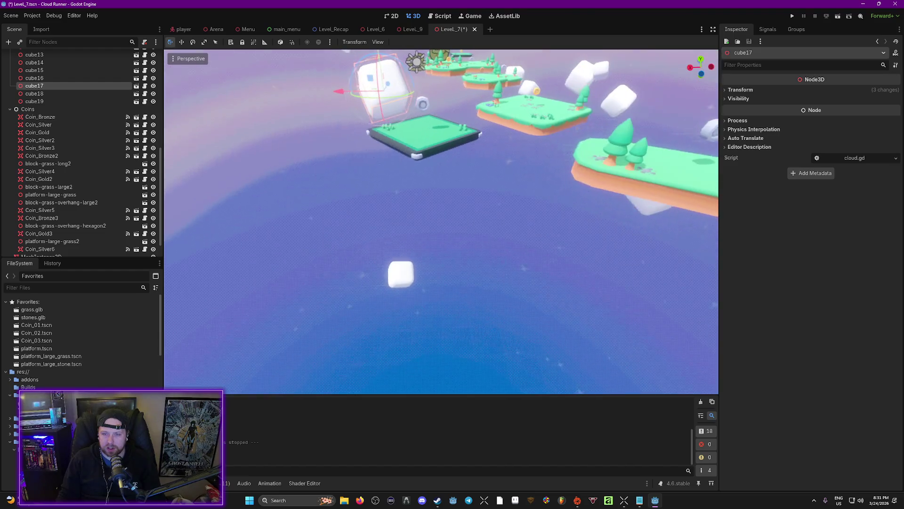
# Step: Select cloud cube13, survey the course from above, and start a playtest with F5
pyautogui.click(396, 279)
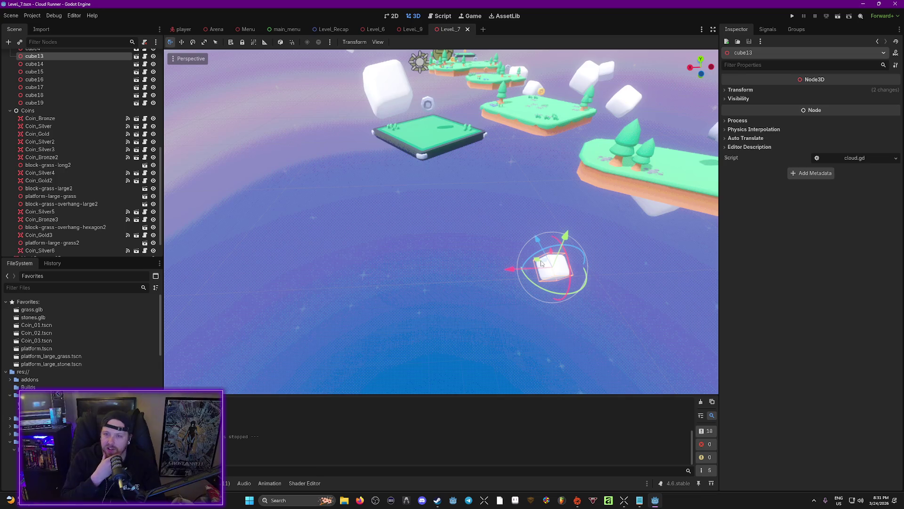
pyautogui.moveTo(442, 221)
pyautogui.mouseDown()
pyautogui.moveTo(441, 198)
pyautogui.moveTo(531, 190)
pyautogui.mouseUp()
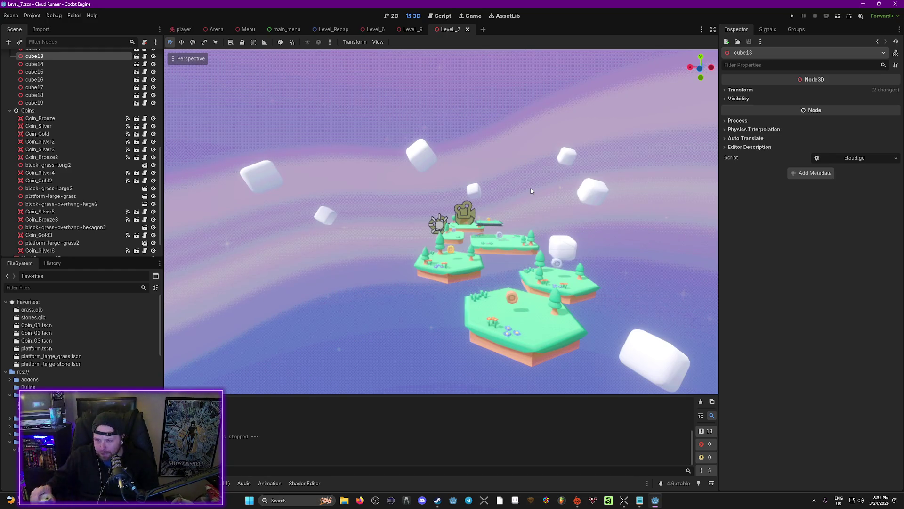
pyautogui.moveTo(514, 188)
pyautogui.mouseDown()
pyautogui.moveTo(506, 152)
pyautogui.moveTo(499, 145)
pyautogui.moveTo(496, 153)
pyautogui.mouseUp()
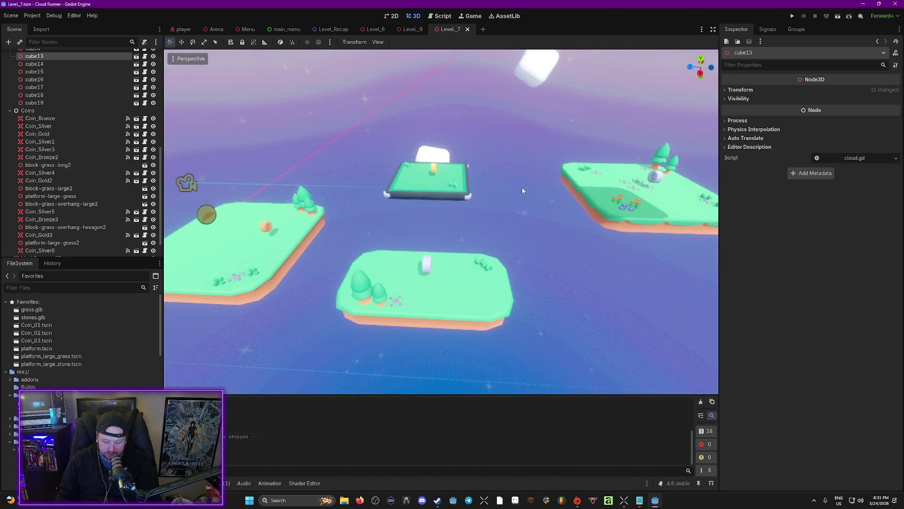
pyautogui.press('F5')
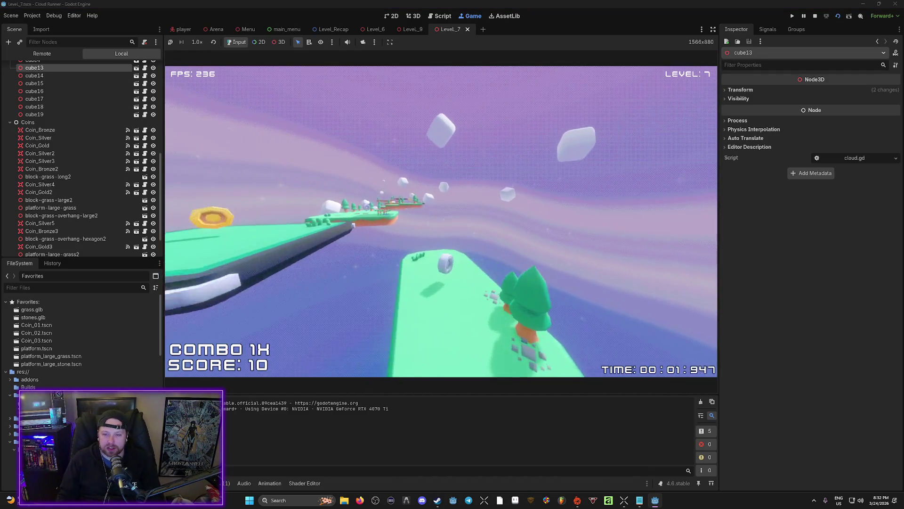
# Step: Run and jump across the islands to finish in 18.66 seconds with 4890, then quit to the editor
pyautogui.press('w')
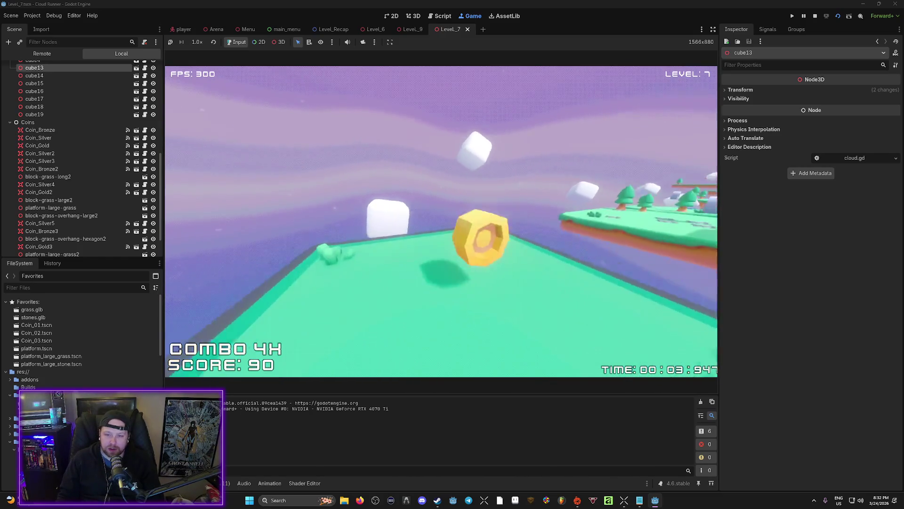
pyautogui.press('space')
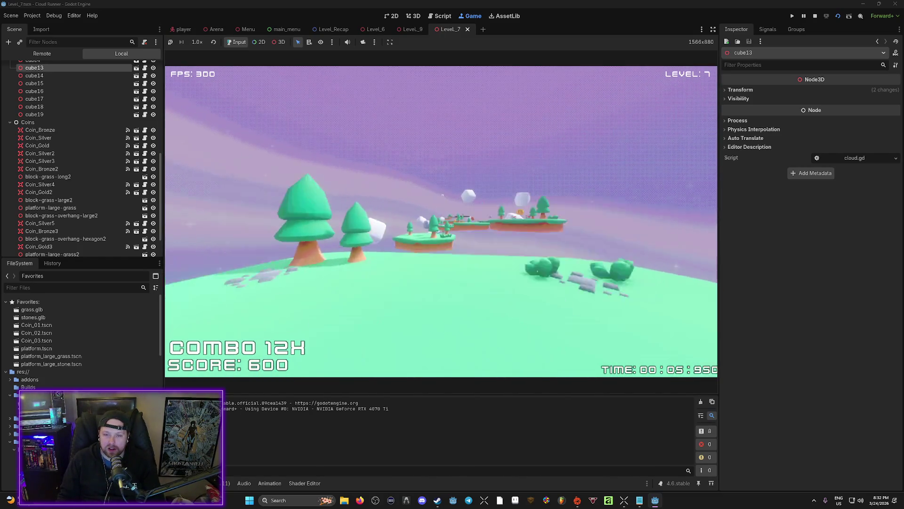
pyautogui.press('space')
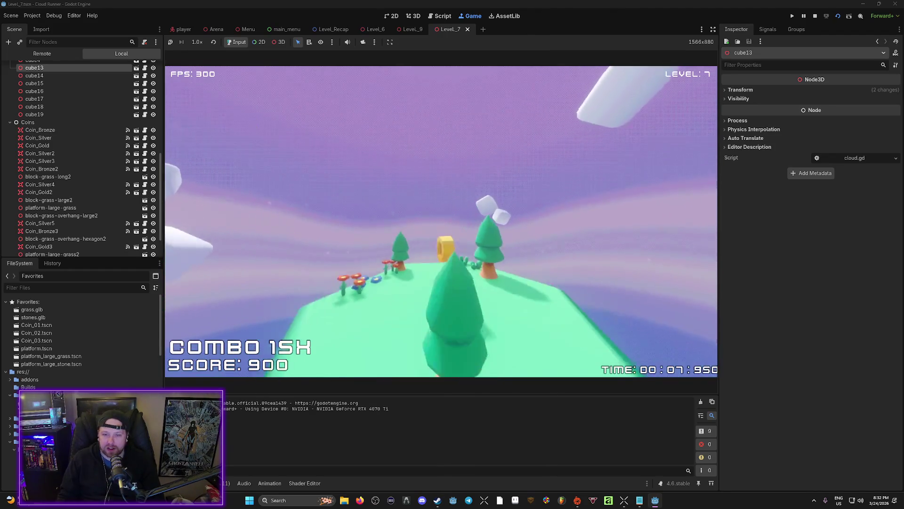
pyautogui.press('space')
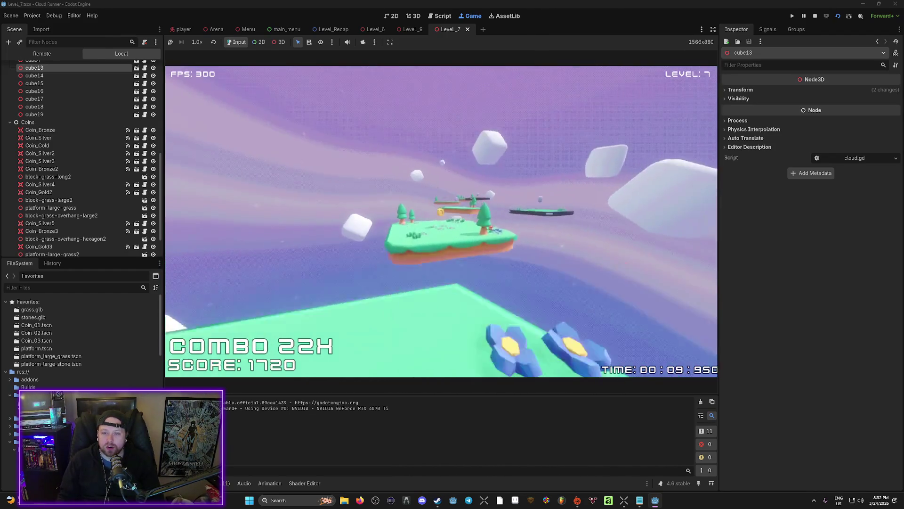
pyautogui.press('space')
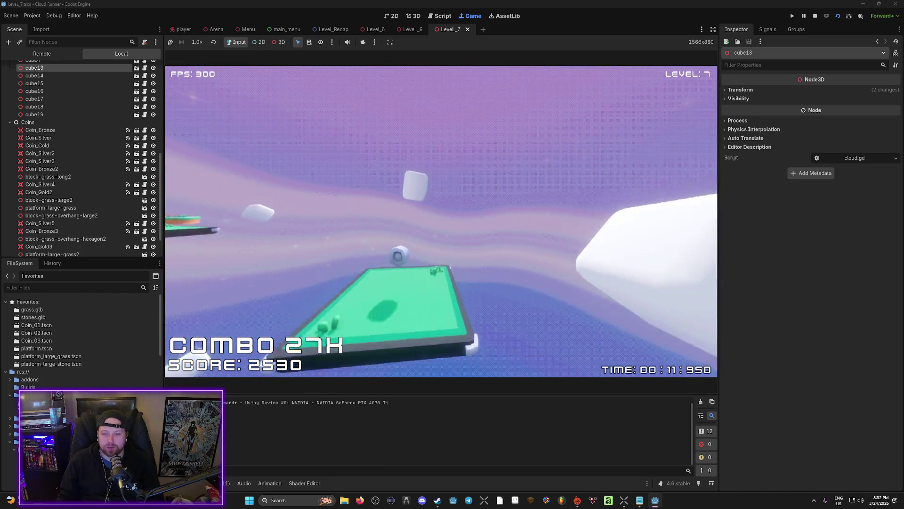
pyautogui.press('space')
pyautogui.press('space')
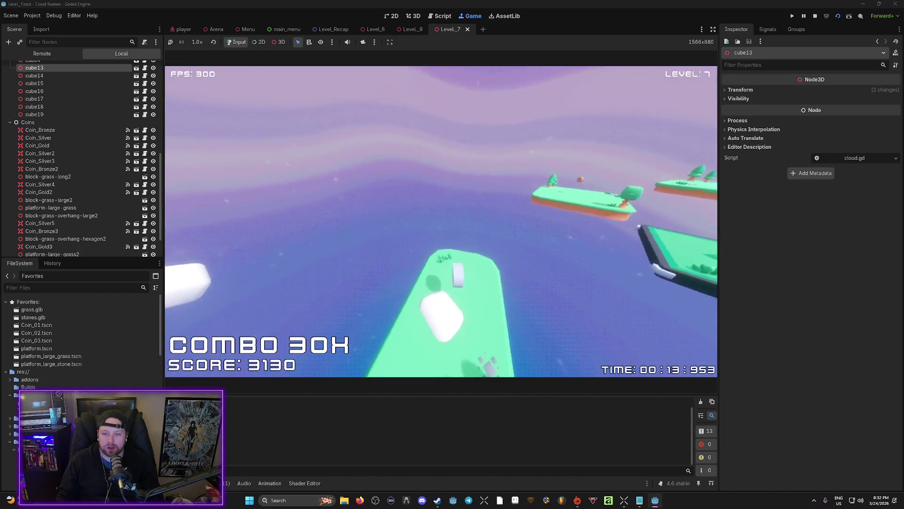
pyautogui.press('space')
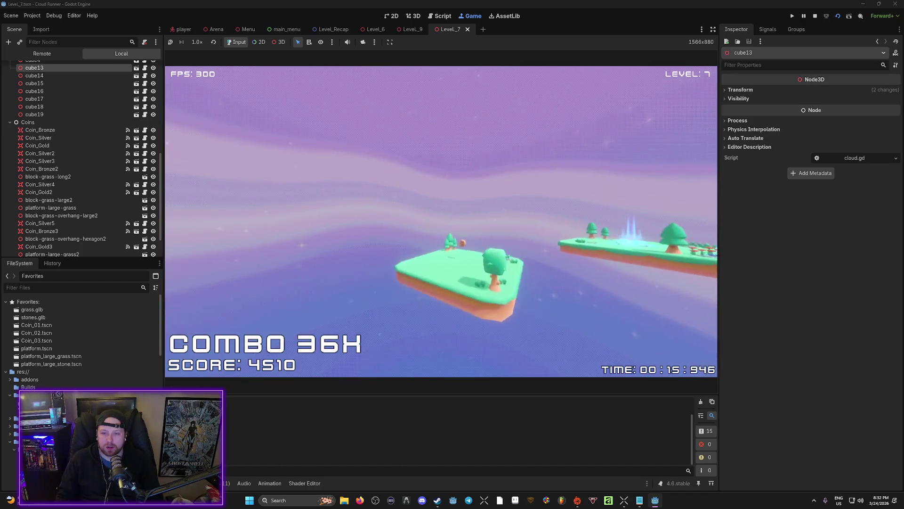
pyautogui.press('space')
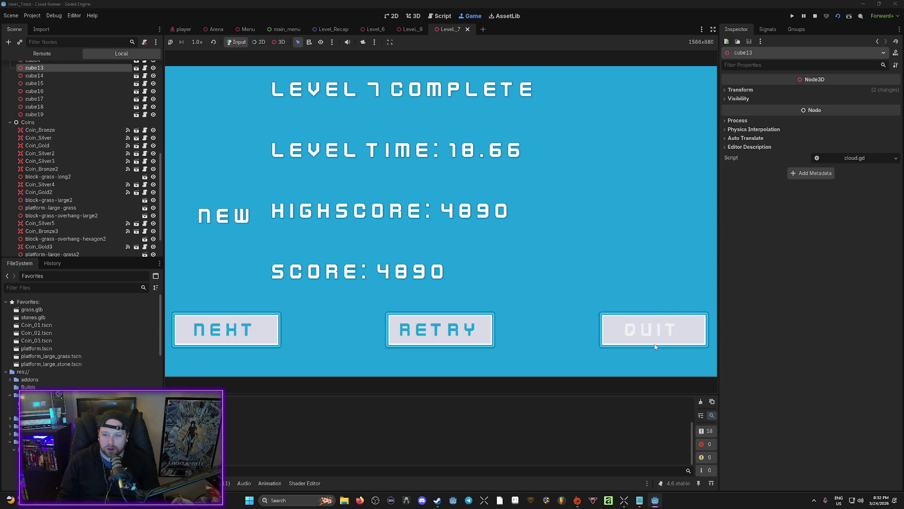
pyautogui.click(655, 346)
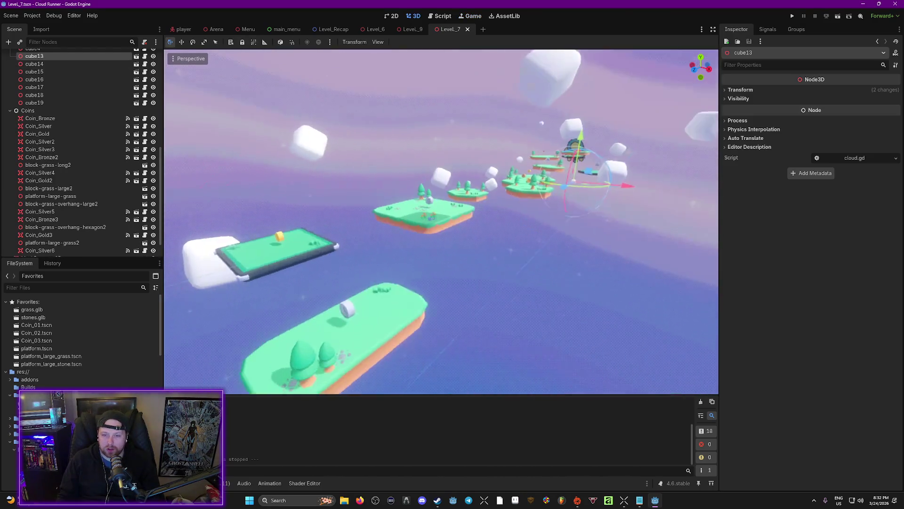
# Step: Fly the freelook camera around the Level_7 islands and the cube13 cloud
pyautogui.press('w')
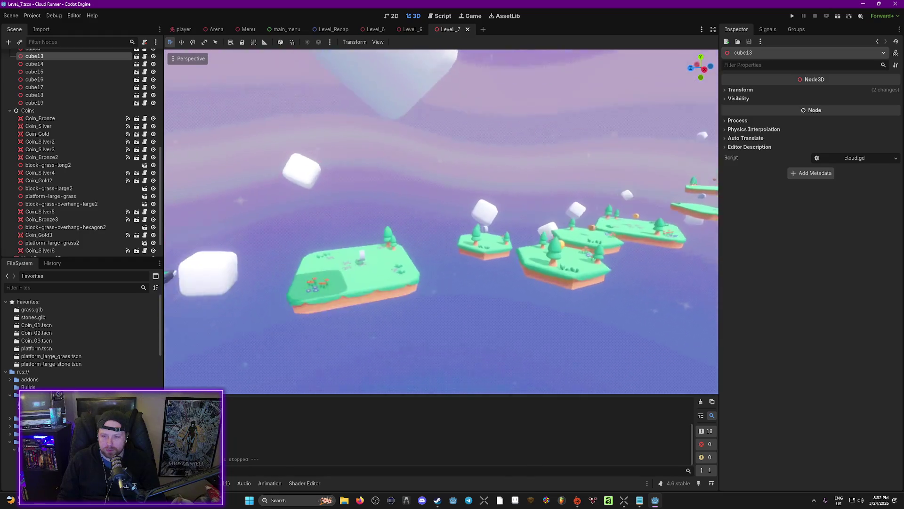
pyautogui.press('w')
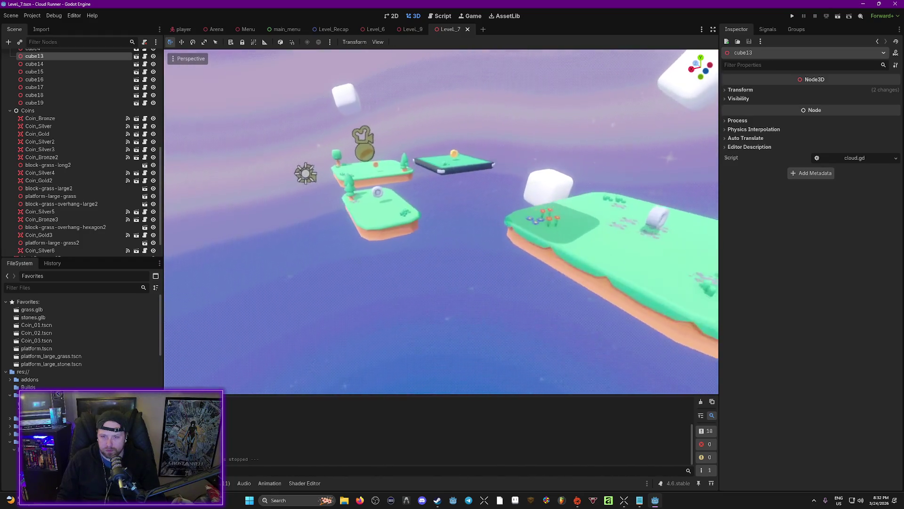
pyautogui.press('w')
pyautogui.press('s')
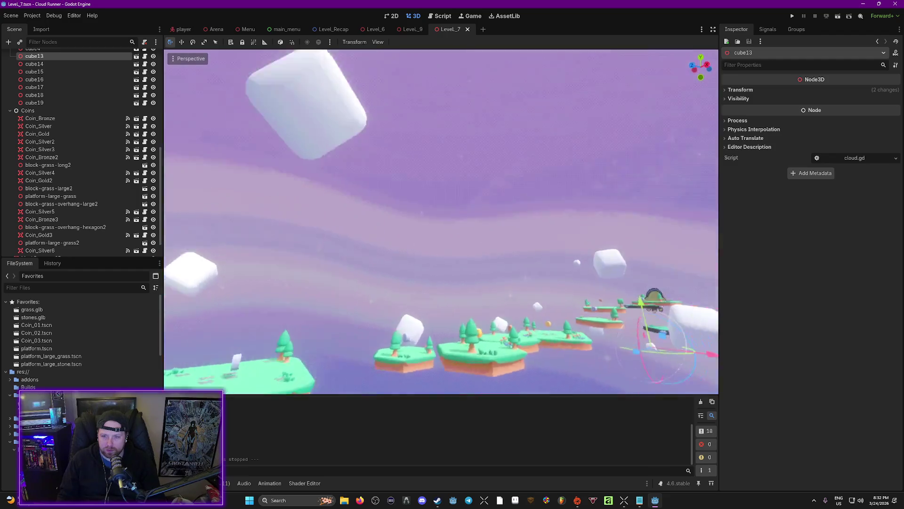
pyautogui.press('w')
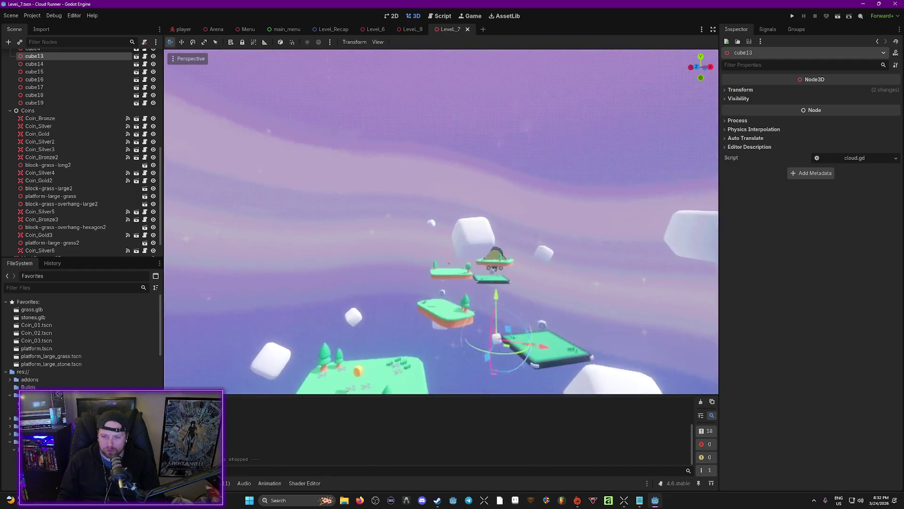
pyautogui.press('s')
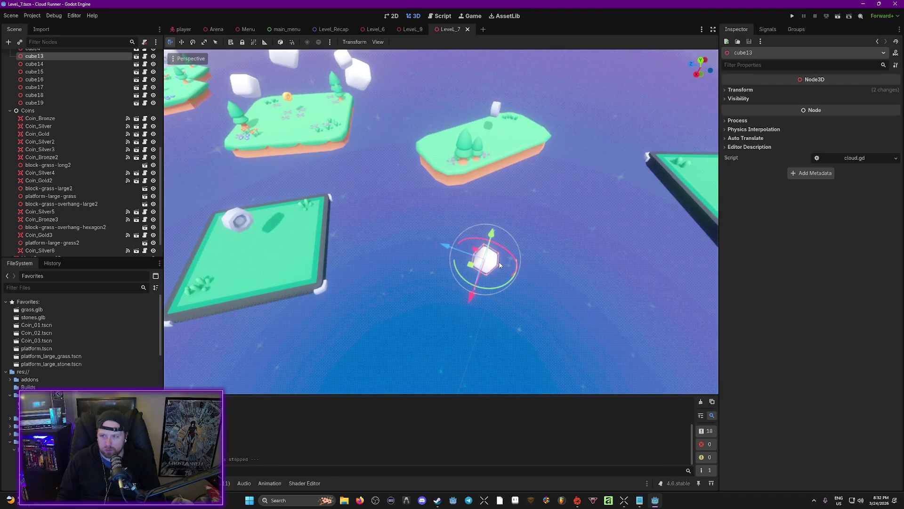
pyautogui.press('s')
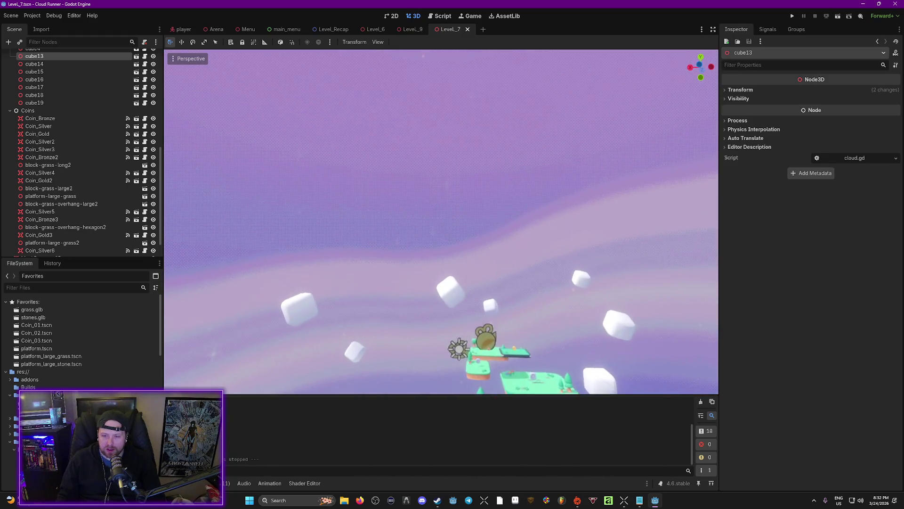
pyautogui.press('s')
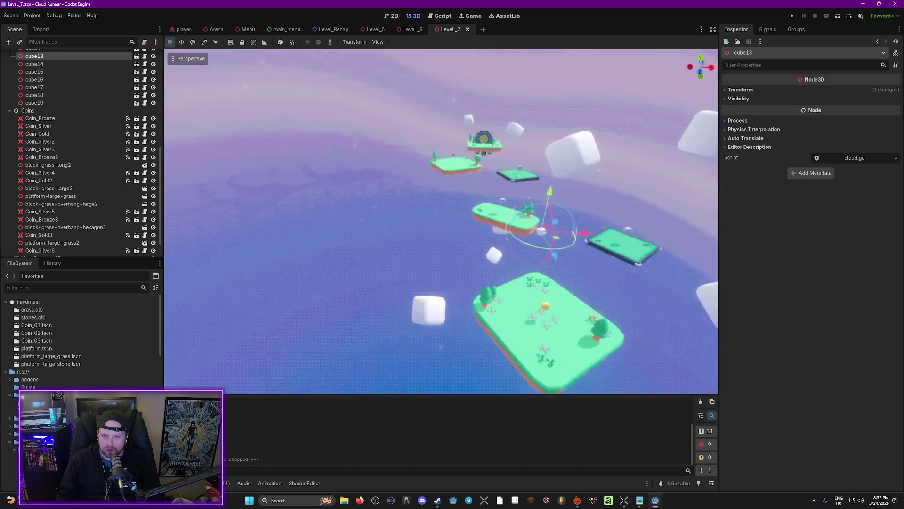
pyautogui.press('s')
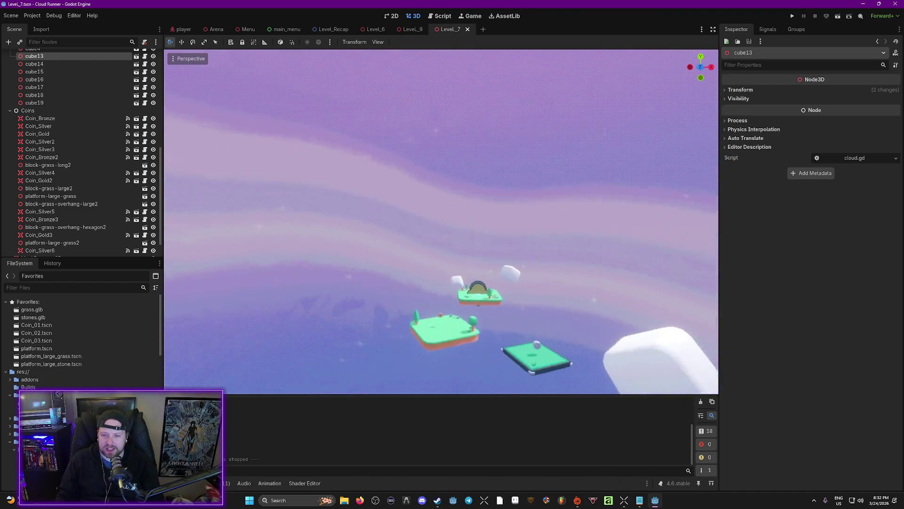
pyautogui.press('w')
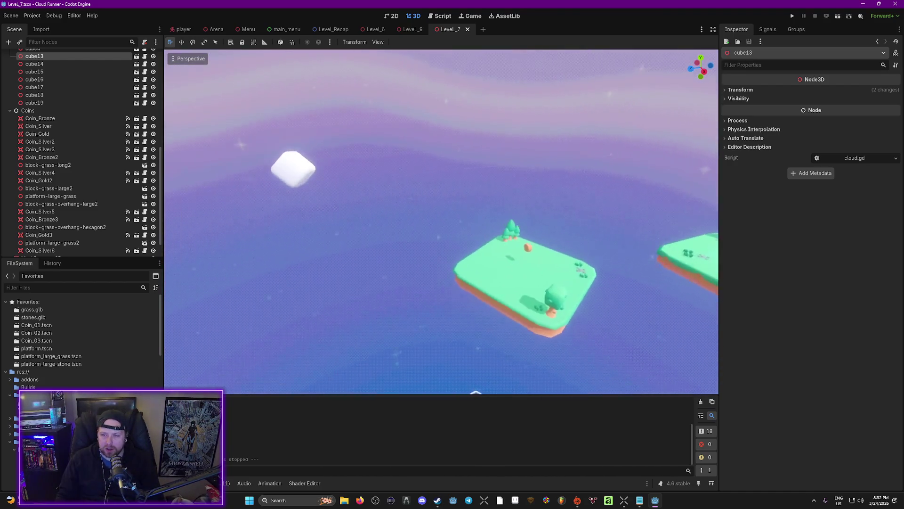
# Step: Inspect the bronze coin on the large island, then switch to the Arena scene
pyautogui.press('s')
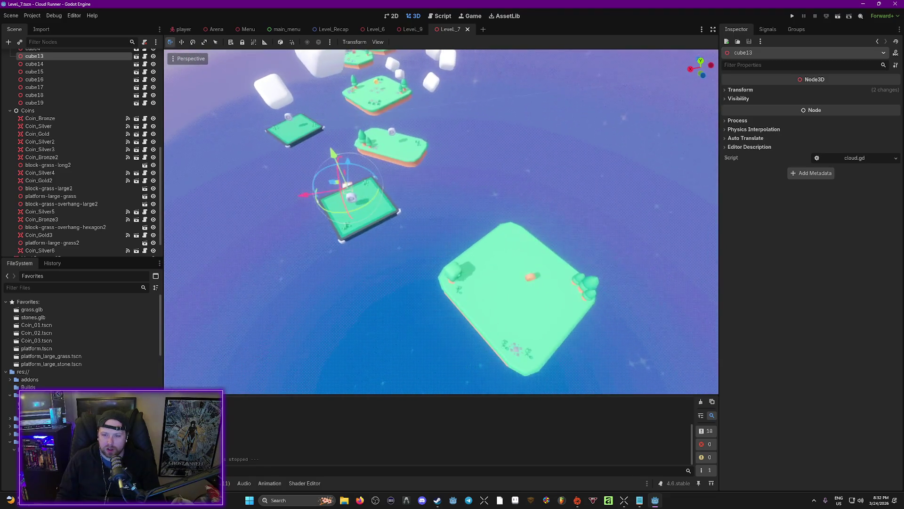
pyautogui.click(522, 273)
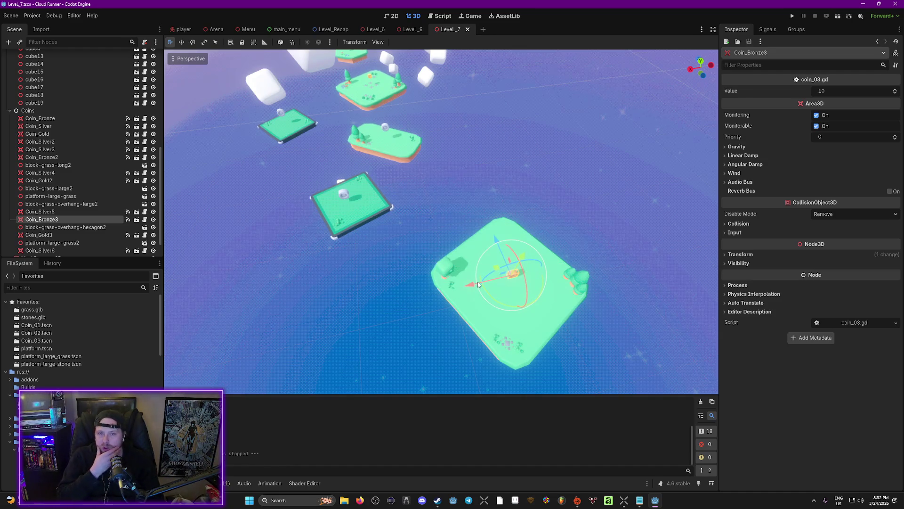
pyautogui.click(216, 30)
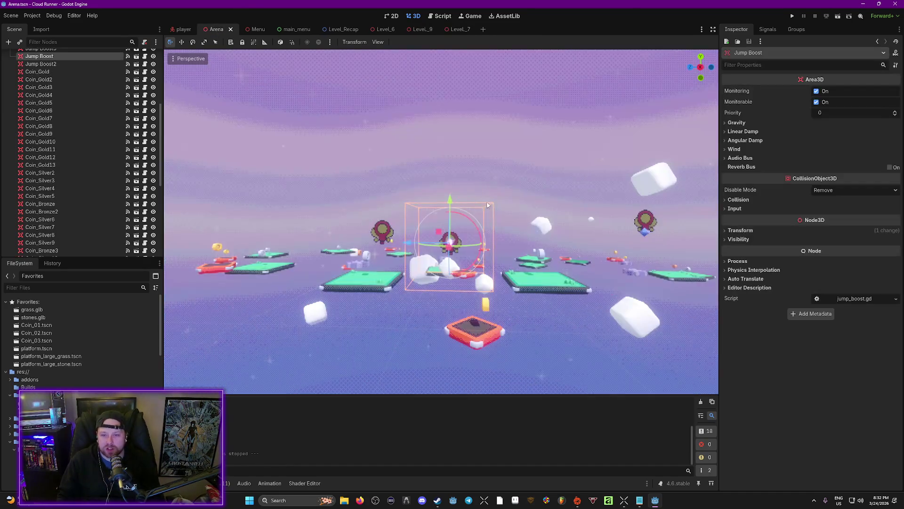
pyautogui.press('w')
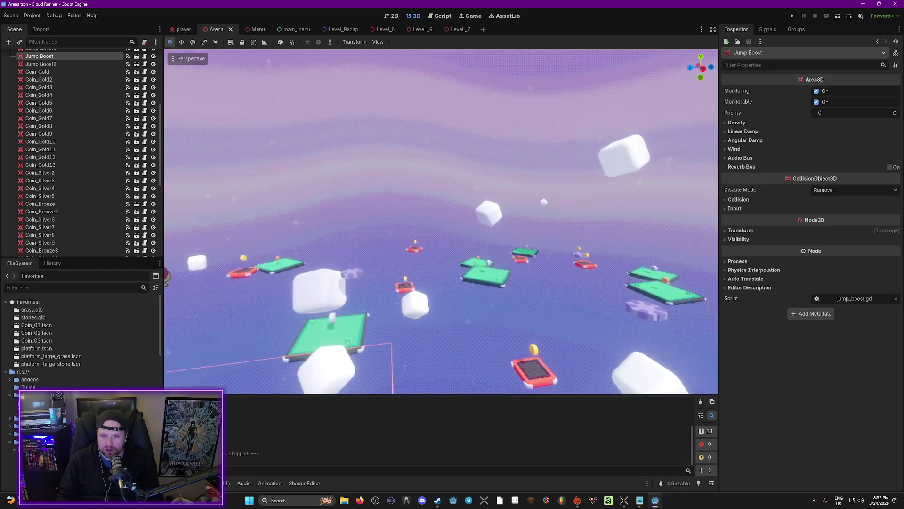
pyautogui.press('s')
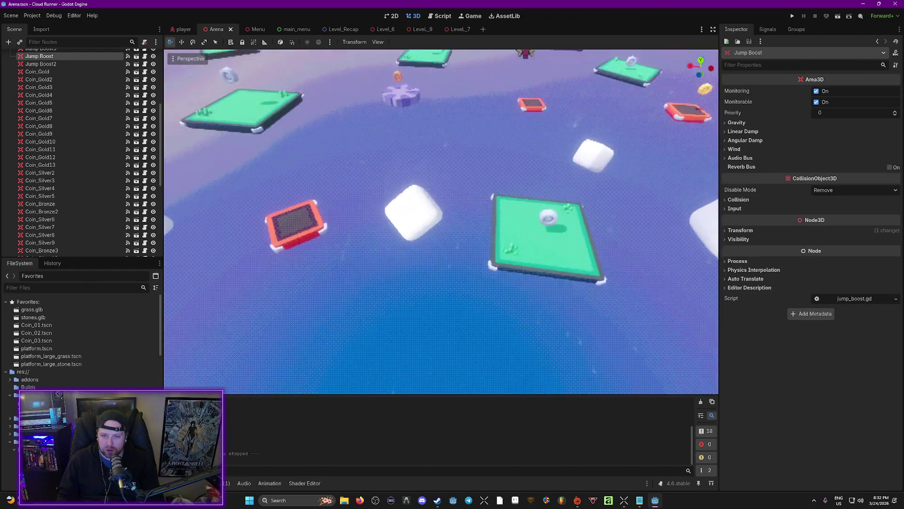
pyautogui.press('s')
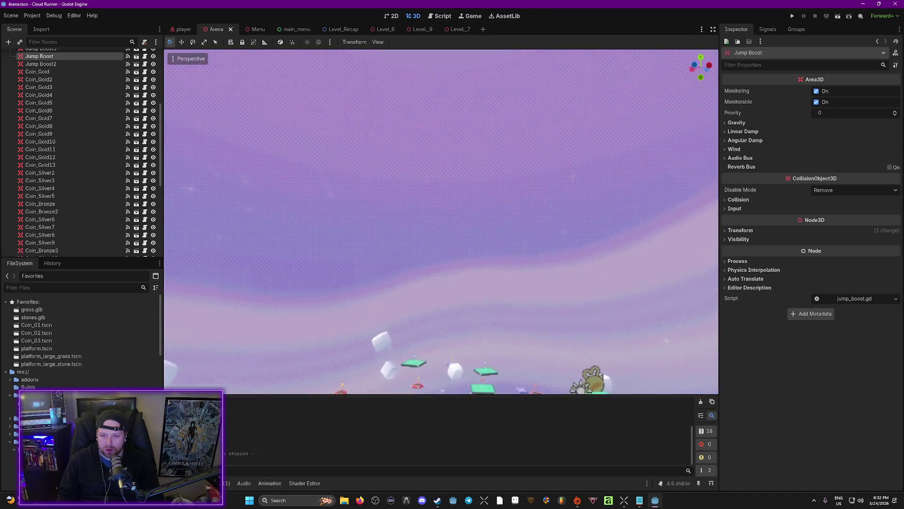
pyautogui.press('w')
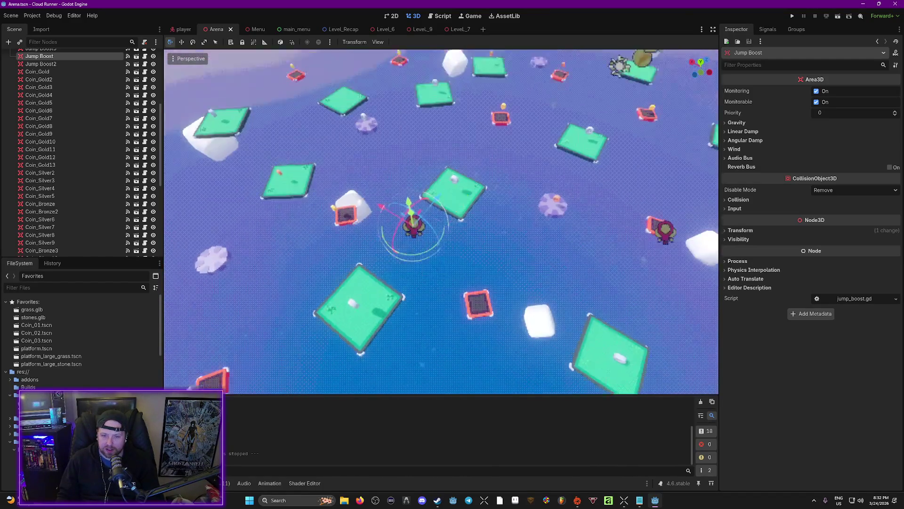
pyautogui.press('s')
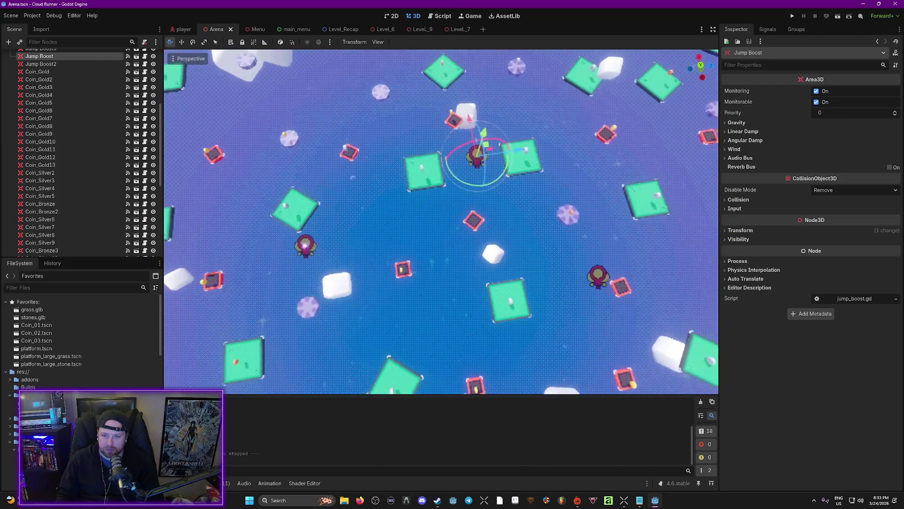
pyautogui.press('w')
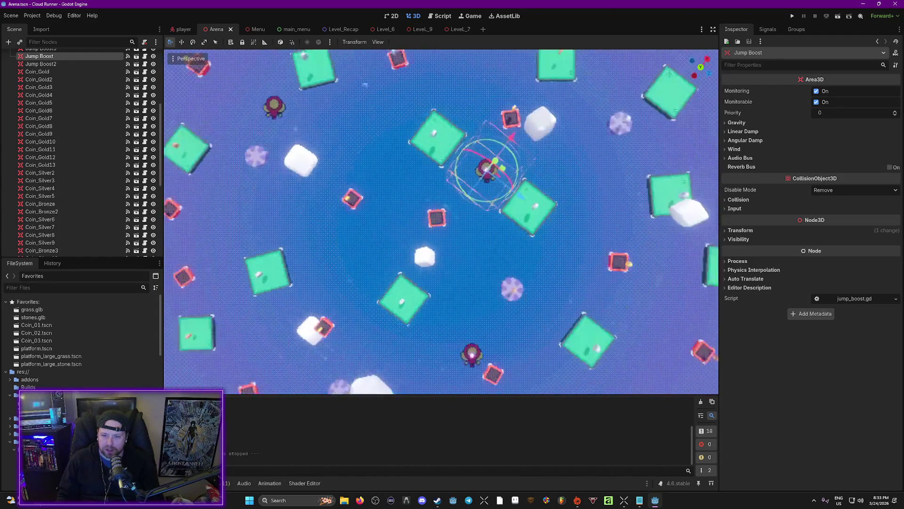
pyautogui.press('w')
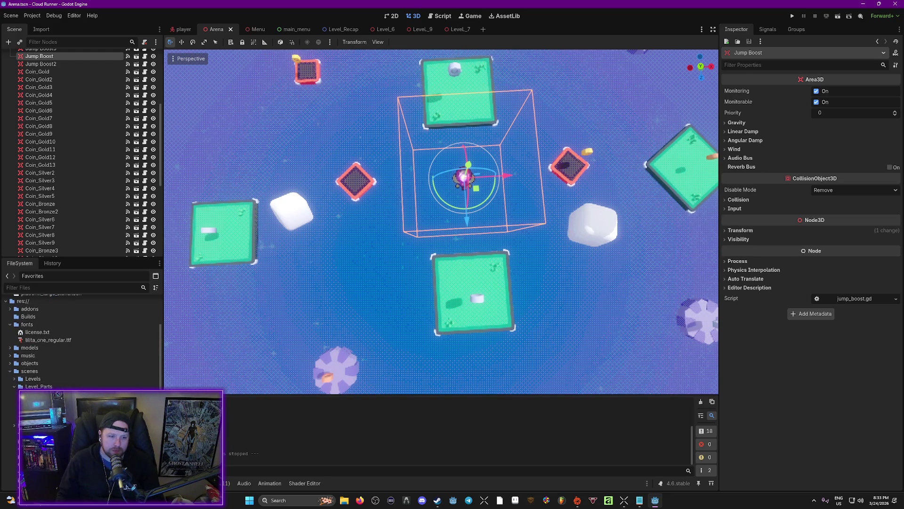
# Step: Add block-grass-large between the platforms, shifting it up-right and rotating it about 8°
pyautogui.moveTo(52, 402)
pyautogui.mouseDown()
pyautogui.moveTo(383, 324)
pyautogui.moveTo(485, 259)
pyautogui.moveTo(468, 162)
pyautogui.moveTo(443, 179)
pyautogui.moveTo(608, 204)
pyautogui.mouseUp()
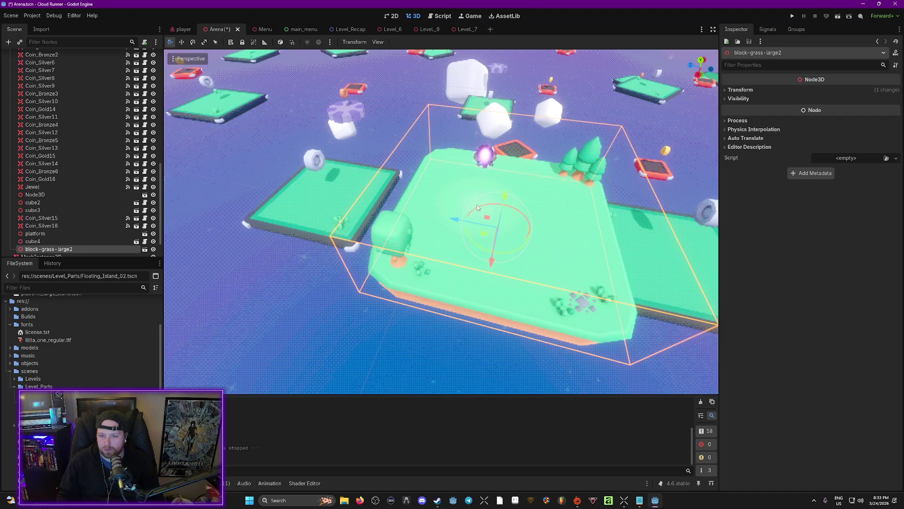
pyautogui.moveTo(450, 222); pyautogui.dragTo(440, 220)
pyautogui.moveTo(481, 195); pyautogui.dragTo(476, 219)
pyautogui.scroll(-6, 442, 222)
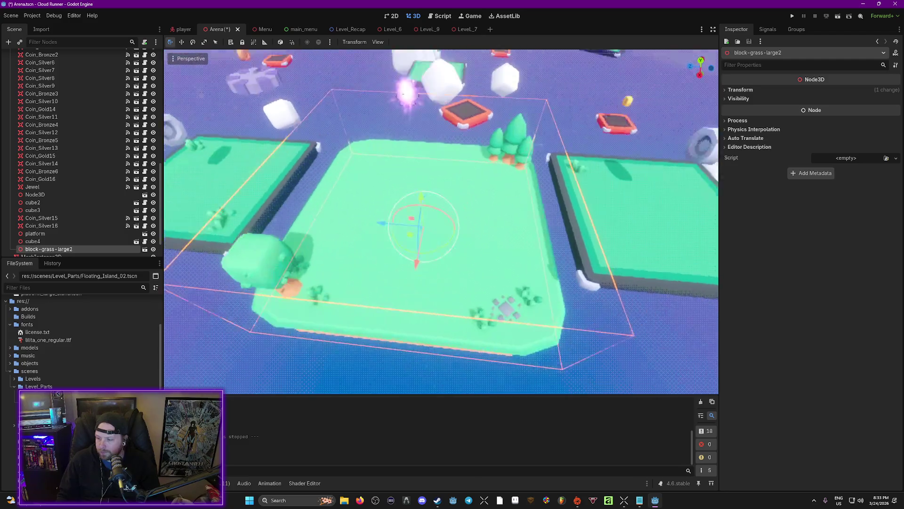
pyautogui.scroll(5, 441, 222)
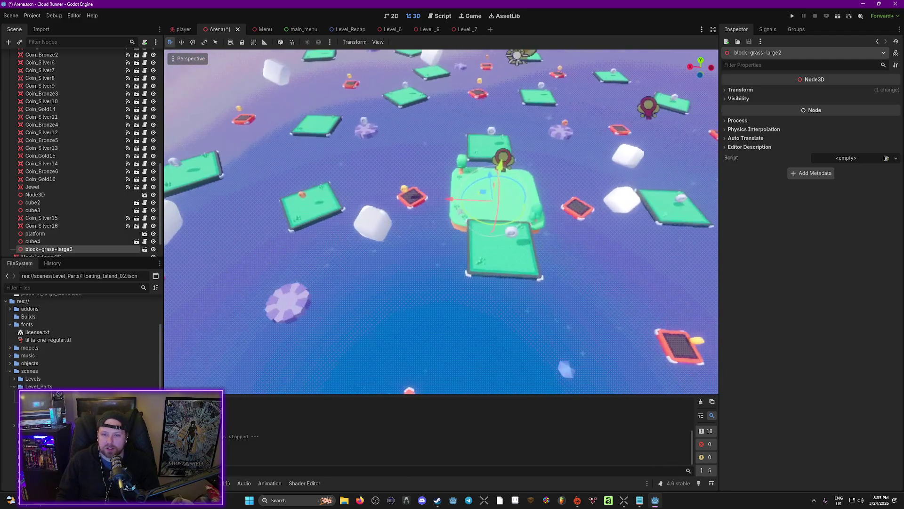
pyautogui.moveTo(441, 222); pyautogui.dragTo(694, 249)
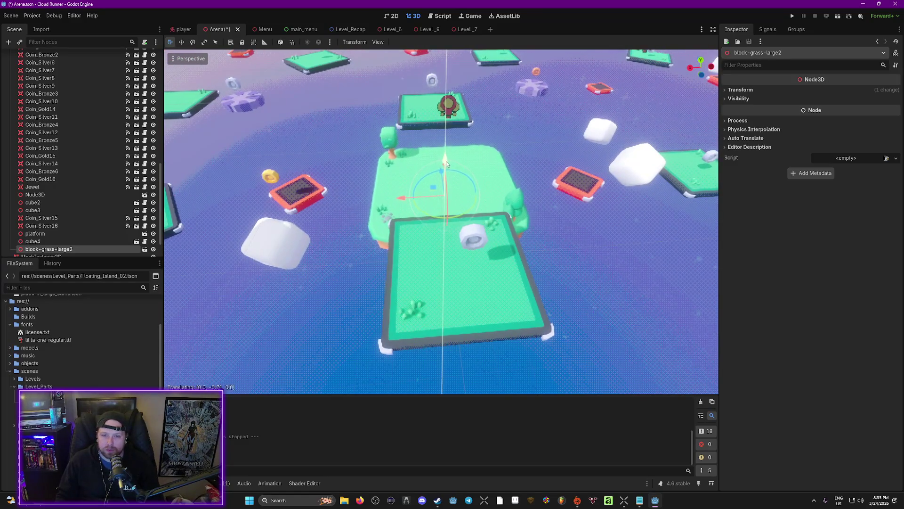
pyautogui.moveTo(529, 185)
pyautogui.mouseDown()
pyautogui.moveTo(443, 203)
pyautogui.moveTo(494, 122)
pyautogui.moveTo(592, 187)
pyautogui.mouseUp()
pyautogui.moveTo(481, 233); pyautogui.dragTo(485, 226)
pyautogui.moveTo(467, 181)
pyautogui.mouseDown()
pyautogui.moveTo(489, 234)
pyautogui.moveTo(510, 229)
pyautogui.mouseUp()
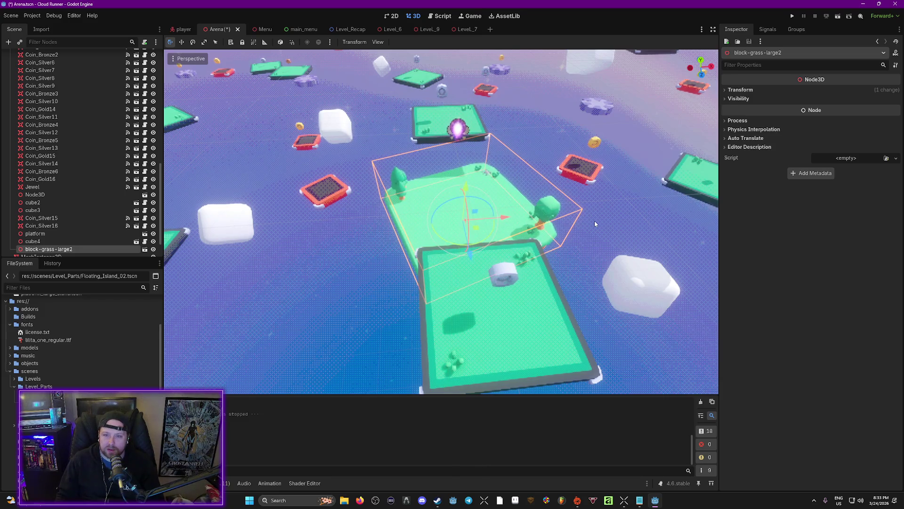
# Step: Save the scene, then add a Floating_Island_01 overhang island and lower it slightly
pyautogui.hotkey('ctrl', 's')
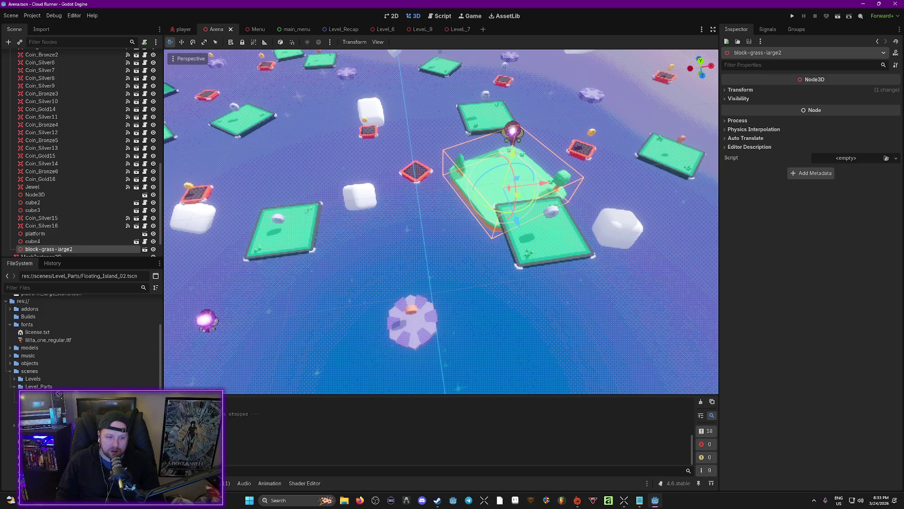
pyautogui.moveTo(52, 409); pyautogui.dragTo(421, 285)
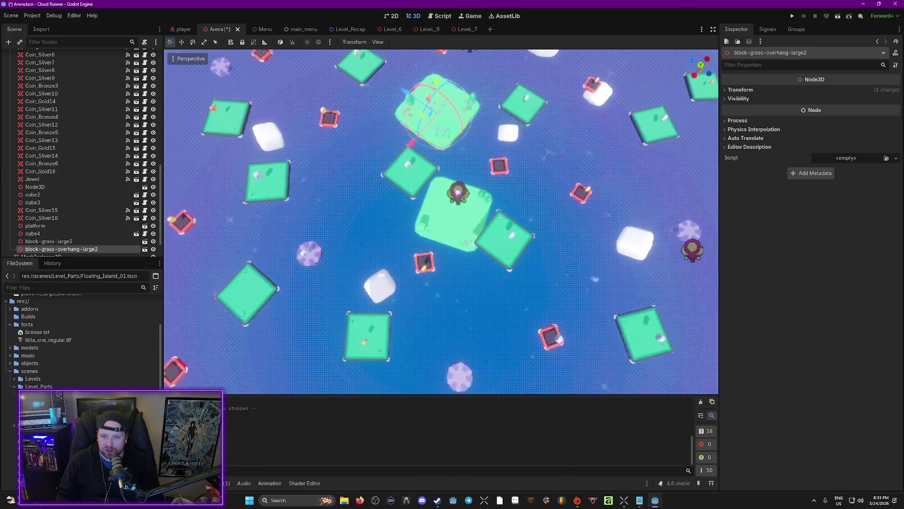
pyautogui.moveTo(408, 97)
pyautogui.mouseDown()
pyautogui.moveTo(428, 111)
pyautogui.moveTo(462, 110)
pyautogui.mouseUp()
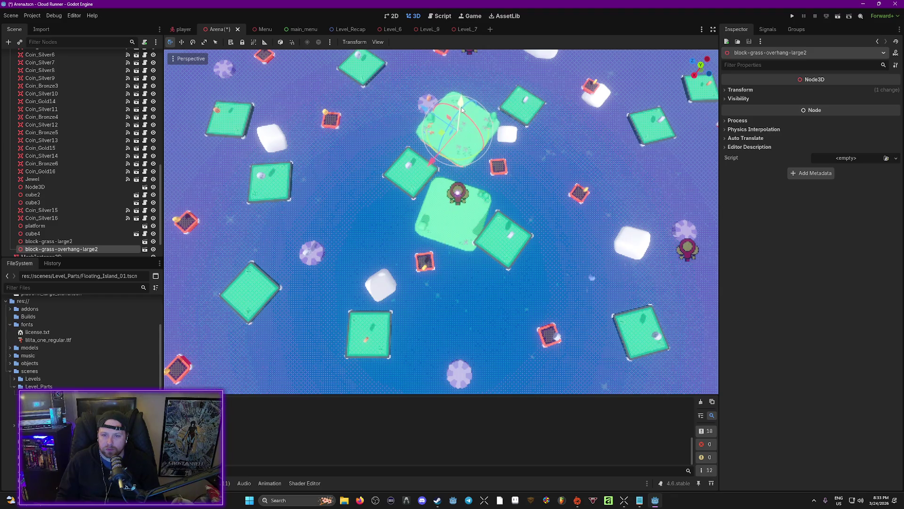
# Step: Push the cog-shaped rock away along its Z axis with the move tool
pyautogui.press('w')
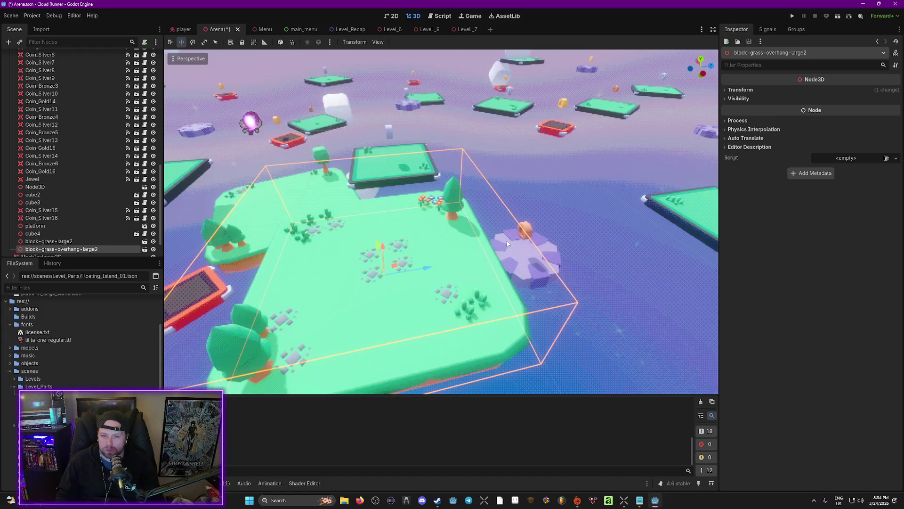
pyautogui.click(546, 243)
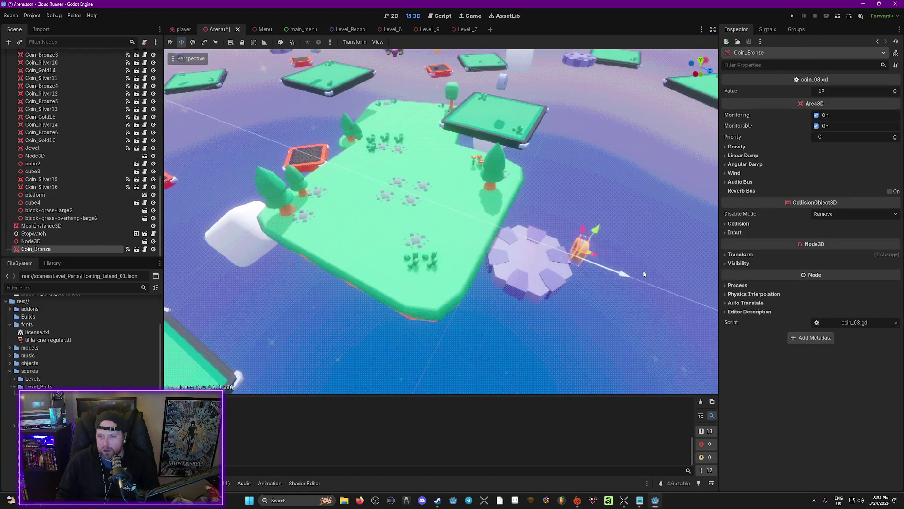
pyautogui.click(544, 277)
pyautogui.moveTo(530, 262); pyautogui.dragTo(682, 308)
# Step: Slide block-grass-overhang-large2 off the tree island near a hexagon platform, raised slightly
pyautogui.click(381, 221)
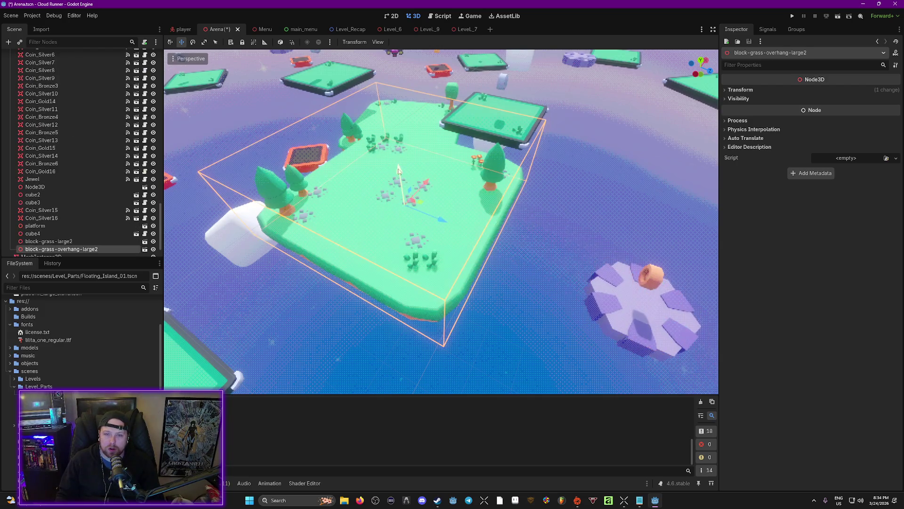
pyautogui.moveTo(380, 221); pyautogui.dragTo(400, 240)
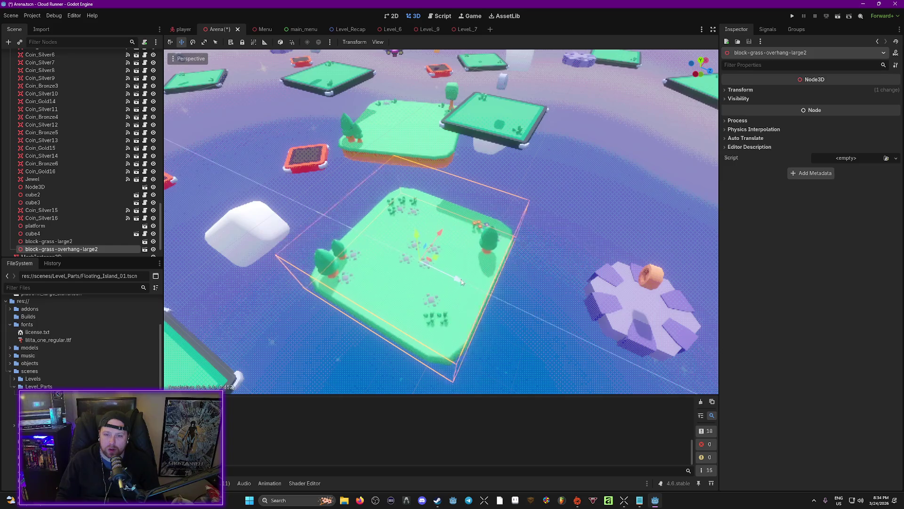
pyautogui.moveTo(461, 281); pyautogui.dragTo(502, 296)
pyautogui.scroll(-2, 460, 258)
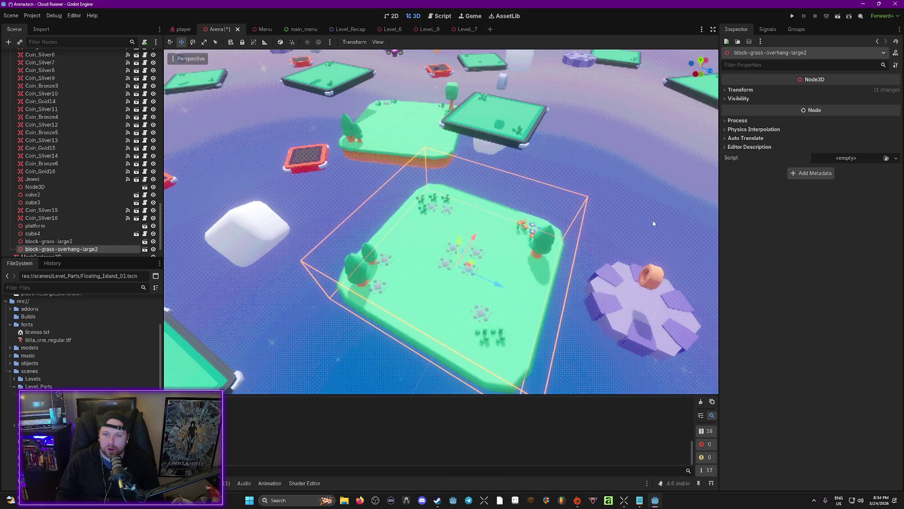
pyautogui.moveTo(461, 258); pyautogui.dragTo(410, 242)
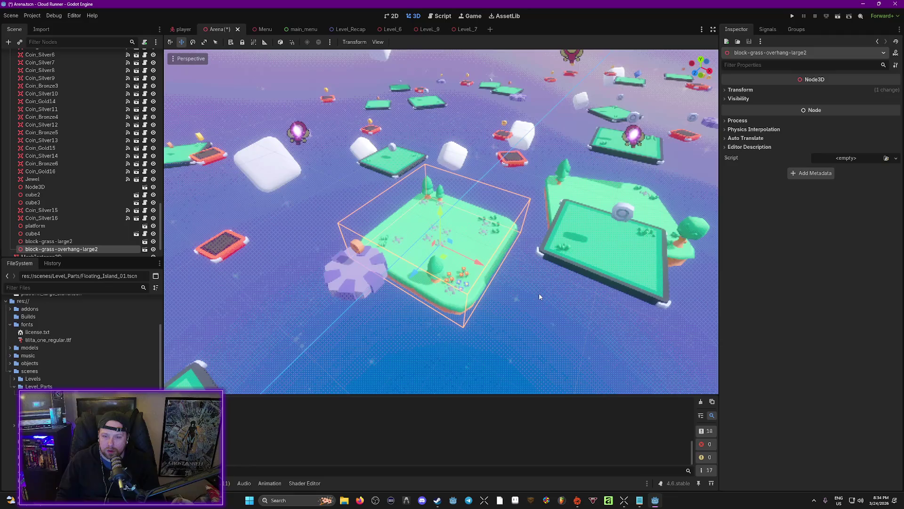
pyautogui.moveTo(439, 206)
pyautogui.mouseDown()
pyautogui.moveTo(450, 231)
pyautogui.moveTo(401, 221)
pyautogui.moveTo(584, 236)
pyautogui.mouseUp()
pyautogui.click(584, 235)
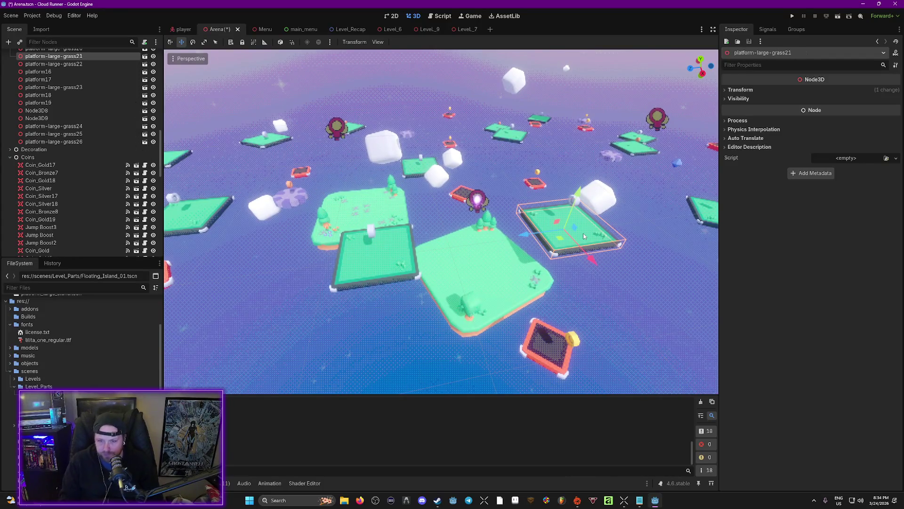
# Step: Delete platform-large-grass21 and platform-large-grass20, confirming each deletion
pyautogui.press('Delete')
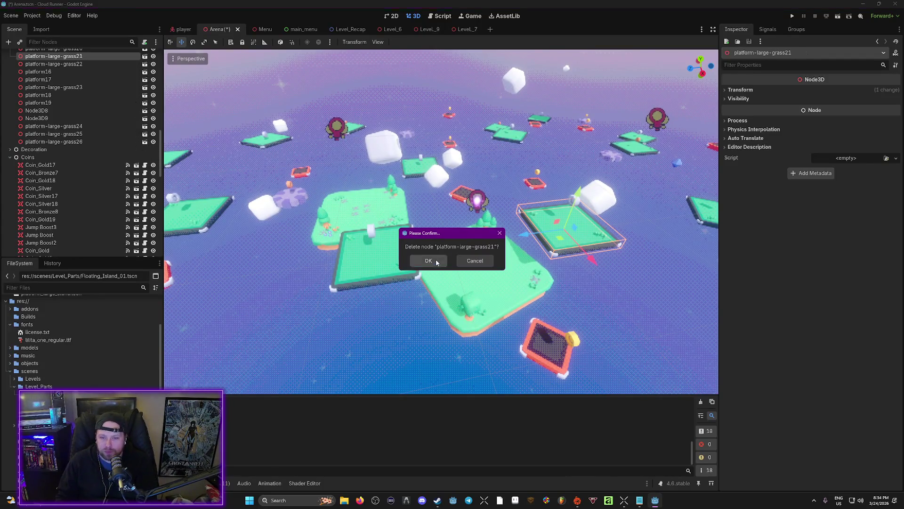
pyautogui.click(436, 259)
pyautogui.click(383, 264)
pyautogui.press('Delete')
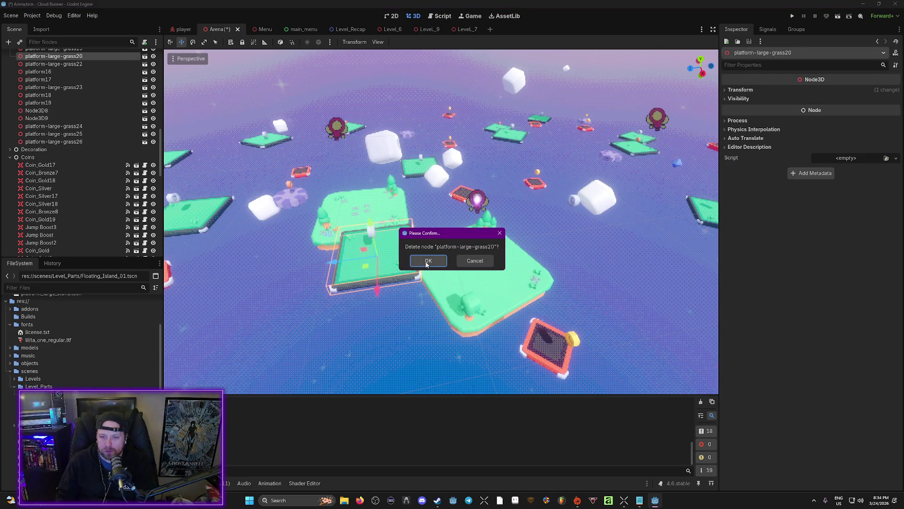
pyautogui.click(427, 262)
# Step: Move the block-grass-large2 island right and lower Coin_Silver17 onto it
pyautogui.click(480, 210)
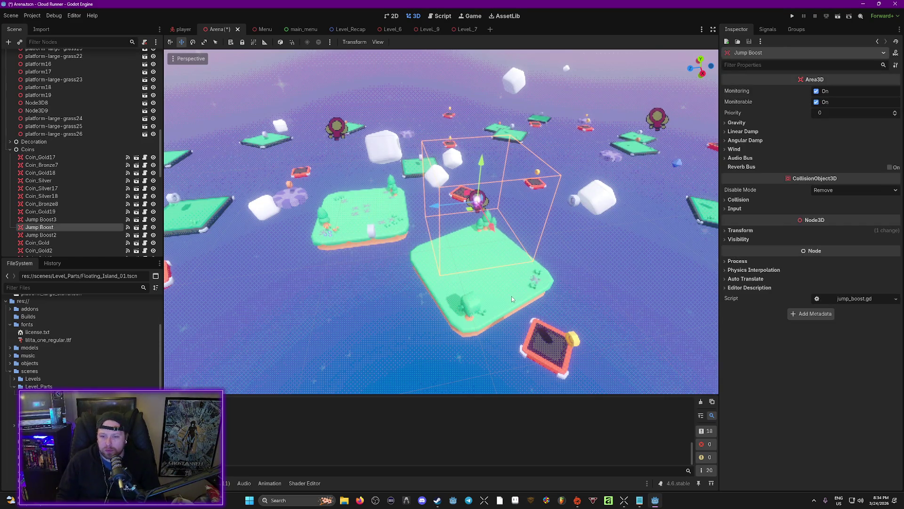
pyautogui.moveTo(512, 296); pyautogui.dragTo(513, 280)
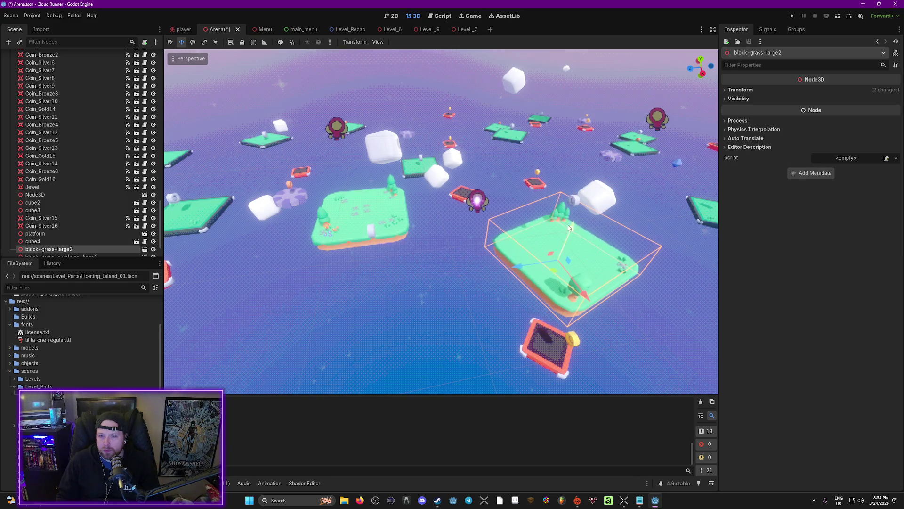
pyautogui.click(573, 202)
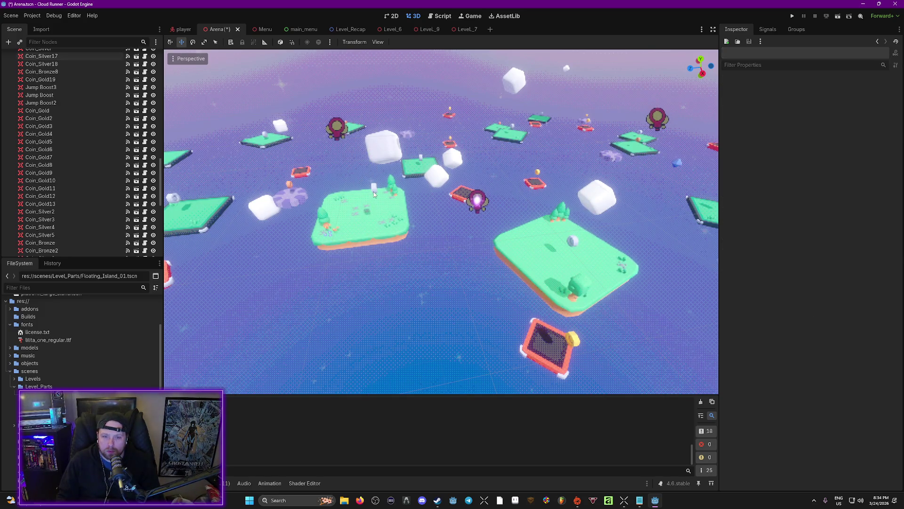
pyautogui.moveTo(366, 156); pyautogui.dragTo(368, 174)
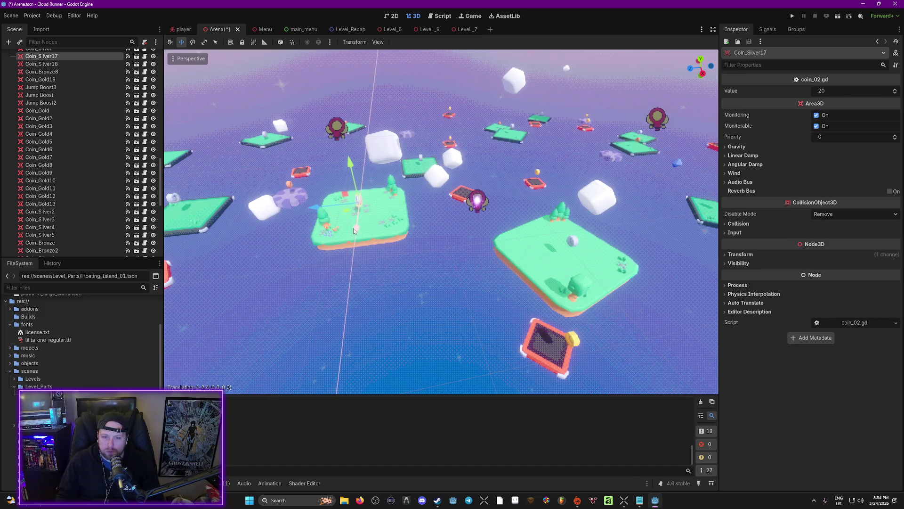
pyautogui.moveTo(324, 205); pyautogui.dragTo(319, 207)
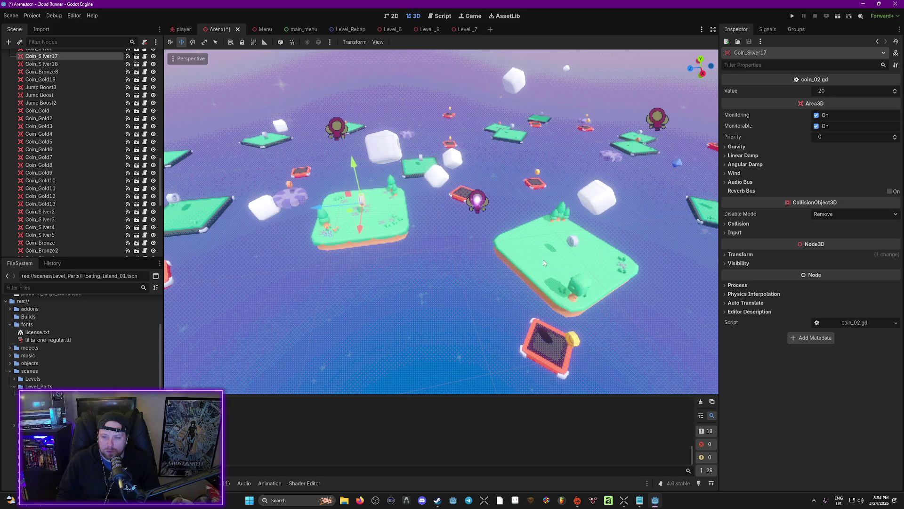
# Step: Fly around the floating islands and select the red platform to inspect the layout
pyautogui.scroll(5, 610, 267)
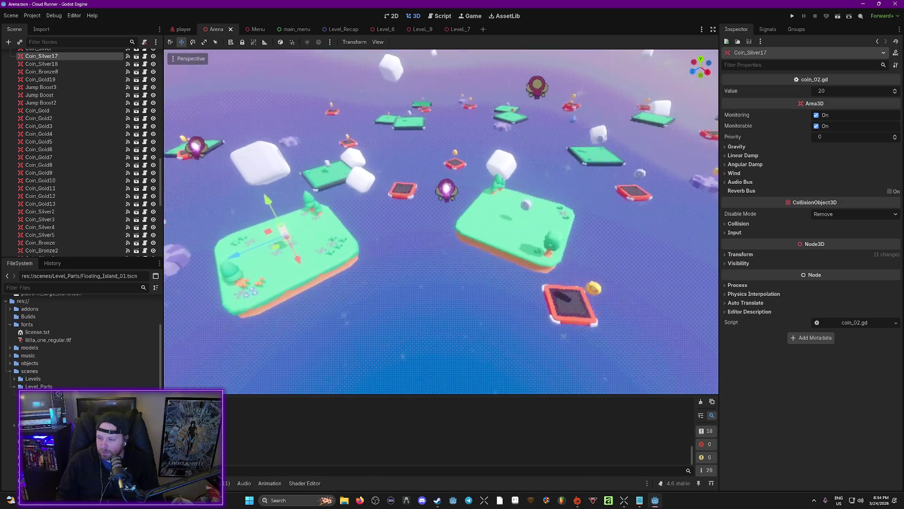
pyautogui.press('s')
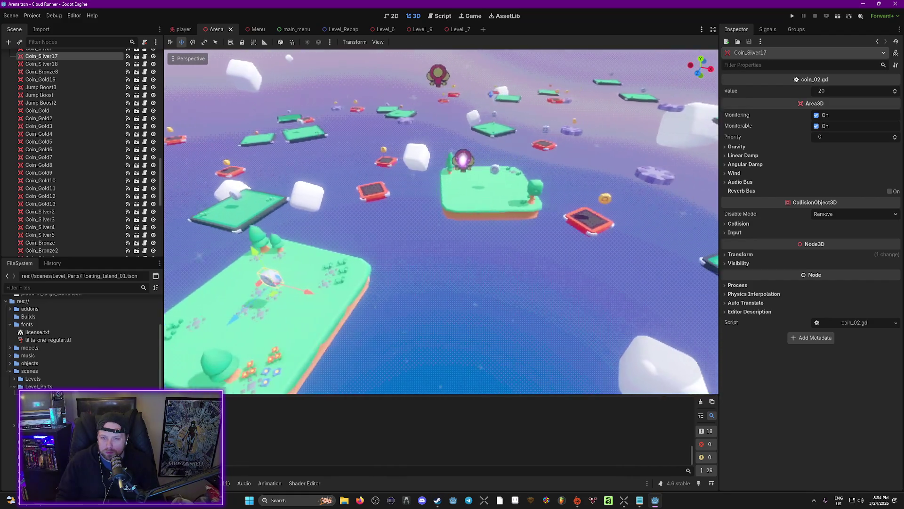
pyautogui.click(504, 206)
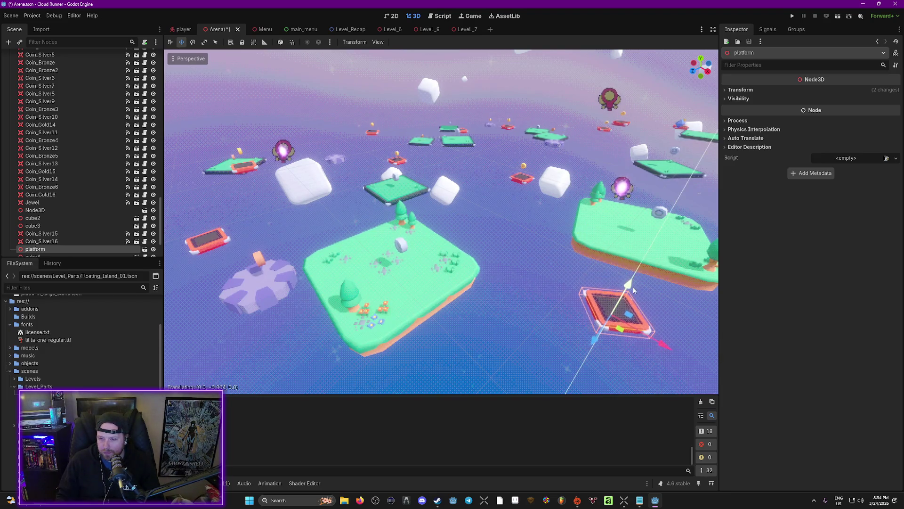
pyautogui.rightClick(688, 342)
pyautogui.moveTo(668, 328); pyautogui.dragTo(622, 306)
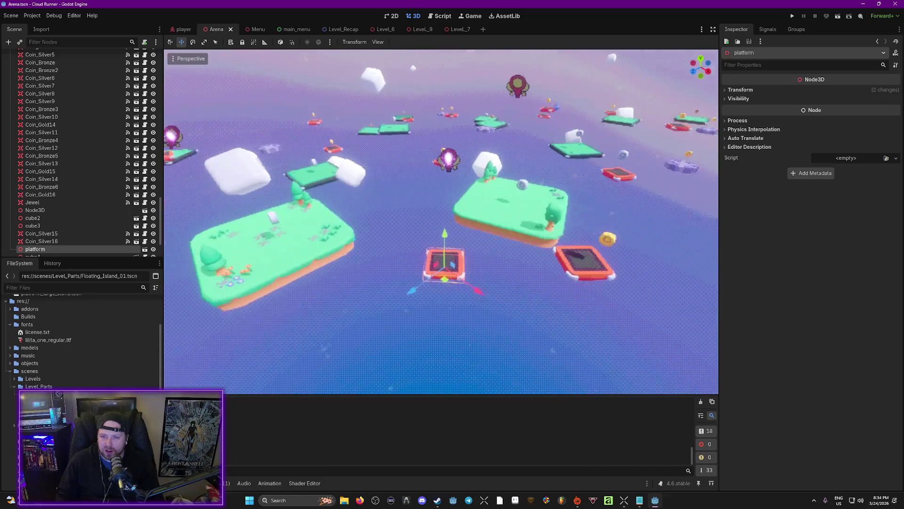
# Step: Playtest the Arena scene with F6 over several runs, ending at score 4780 in 21.31
pyautogui.press('F6')
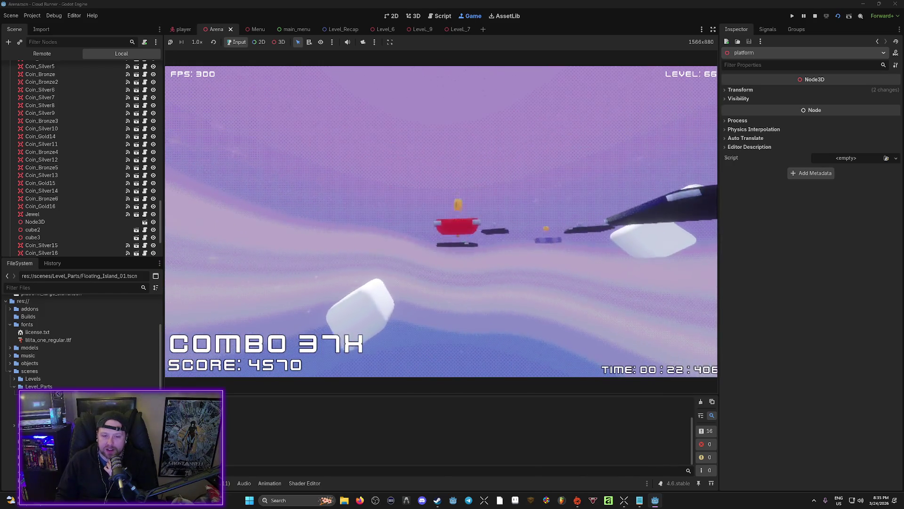
pyautogui.press('Return')
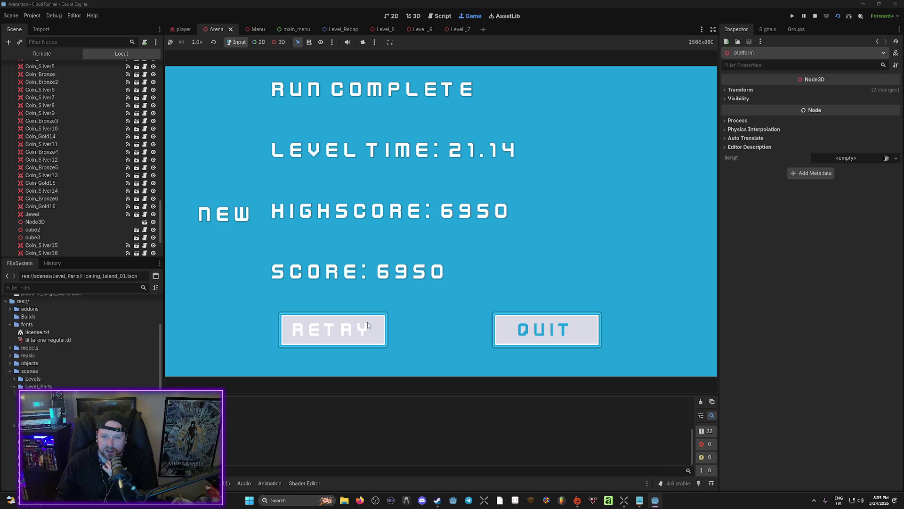
pyautogui.click(368, 325)
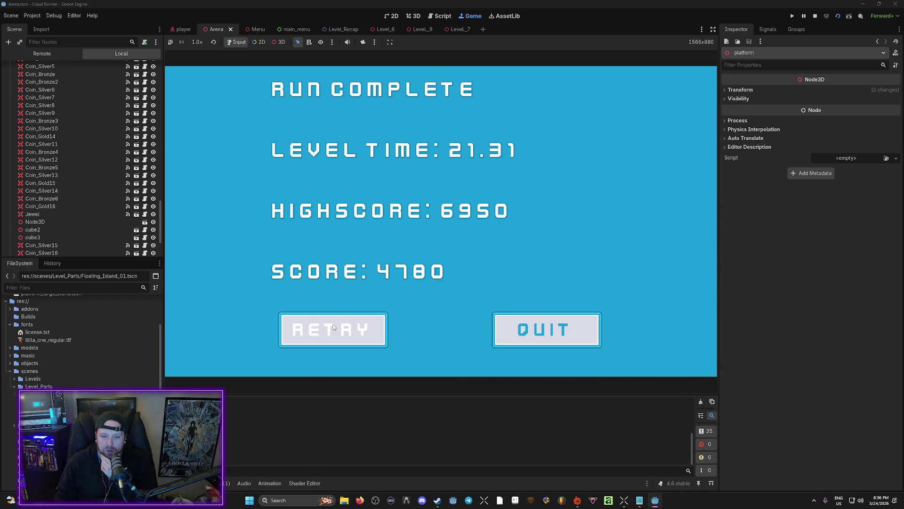
# Step: Retry the Arena level and finish a 54.25 run with a 14330 highscore
pyautogui.click(363, 326)
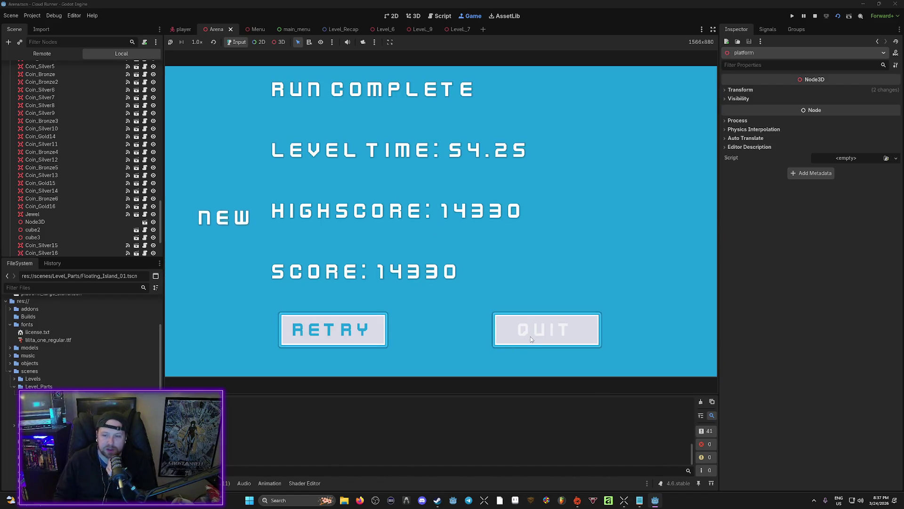
# Step: Quit the running game and return to the Arena editor view
pyautogui.click(530, 336)
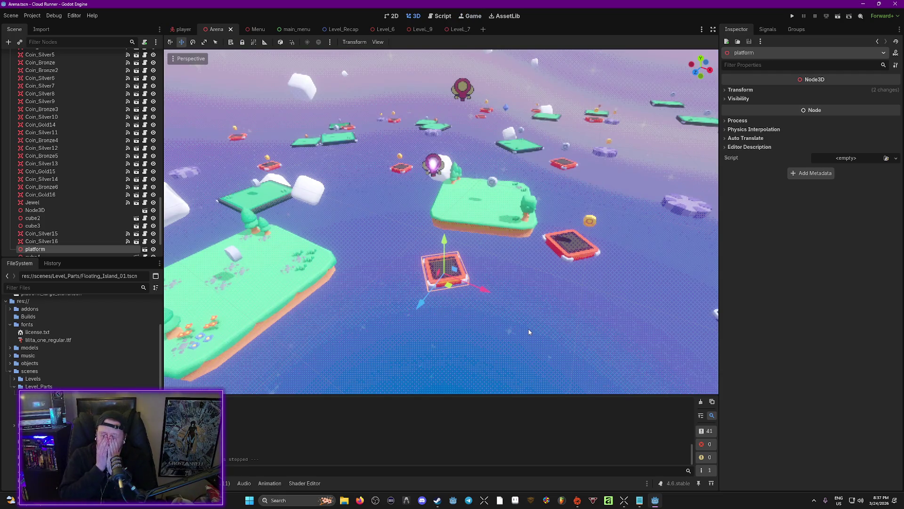
pyautogui.scroll(-10, 529, 332)
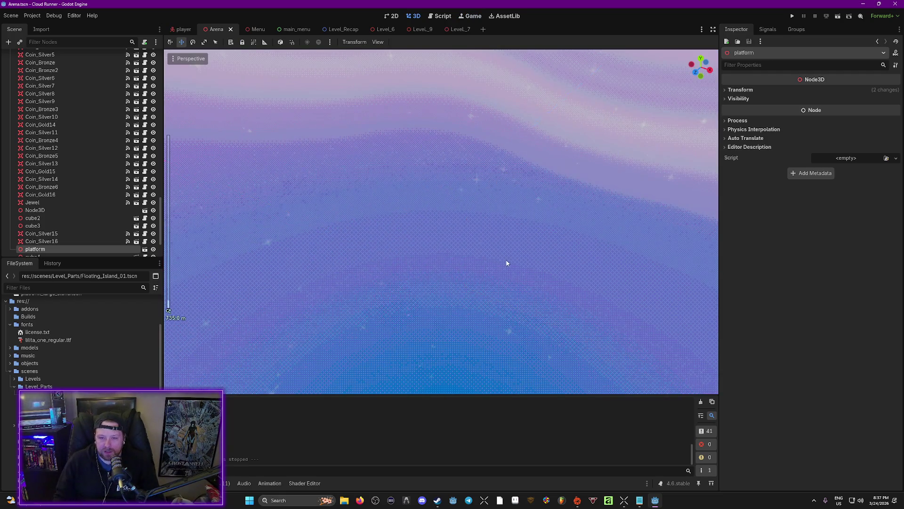
pyautogui.scroll(10, 507, 263)
pyautogui.moveTo(508, 256)
pyautogui.mouseDown()
pyautogui.moveTo(508, 311)
pyautogui.moveTo(499, 200)
pyautogui.moveTo(380, 207)
pyautogui.mouseUp()
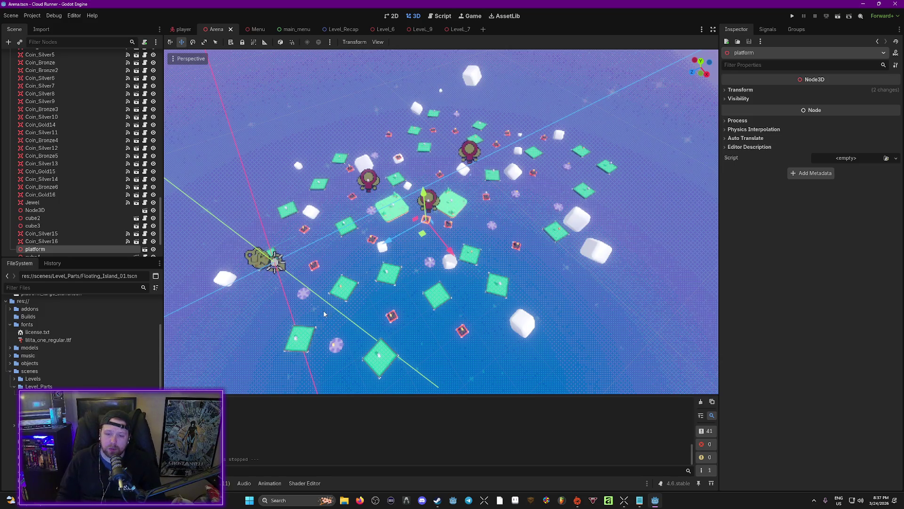
# Step: Add block-grass-overhang-large3 from Floating_Island_01.tscn among the platforms and lower it along Y
pyautogui.moveTo(476, 233); pyautogui.dragTo(475, 233)
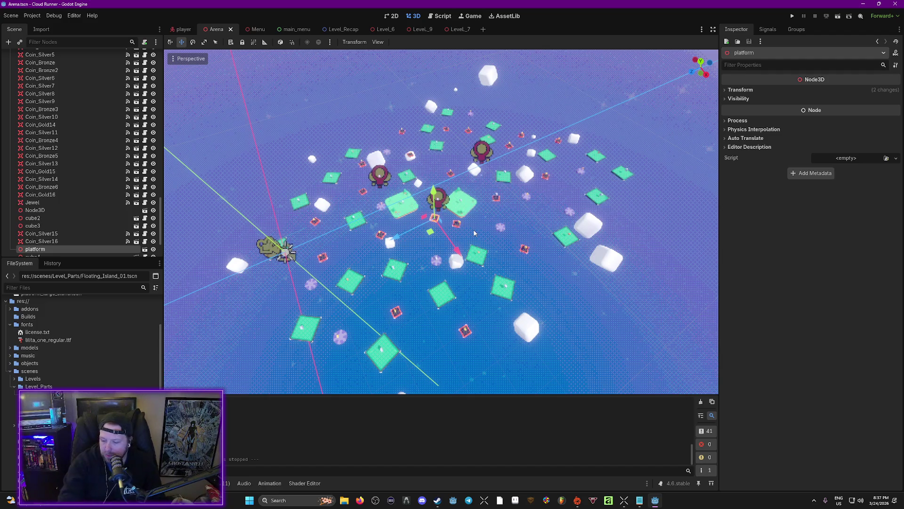
pyautogui.moveTo(456, 218); pyautogui.dragTo(454, 218)
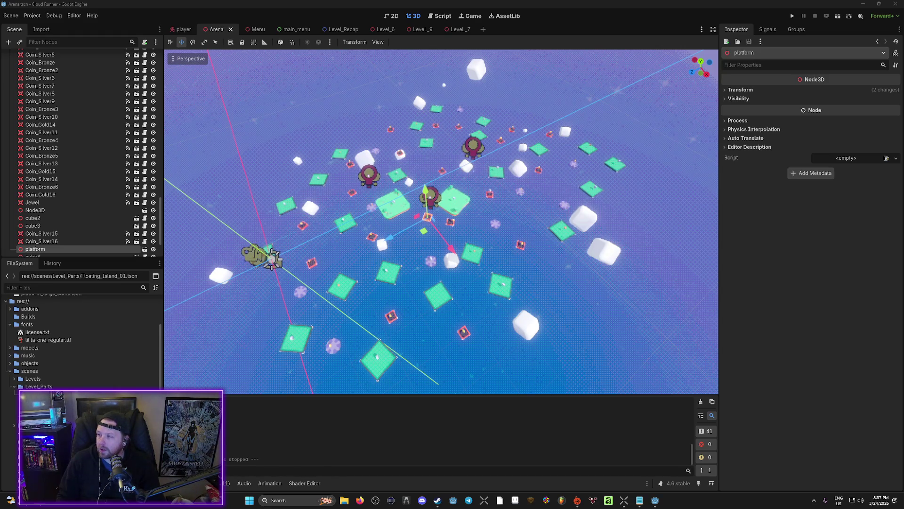
pyautogui.moveTo(675, 228)
pyautogui.mouseDown()
pyautogui.moveTo(638, 228)
pyautogui.moveTo(638, 203)
pyautogui.moveTo(547, 266)
pyautogui.mouseUp()
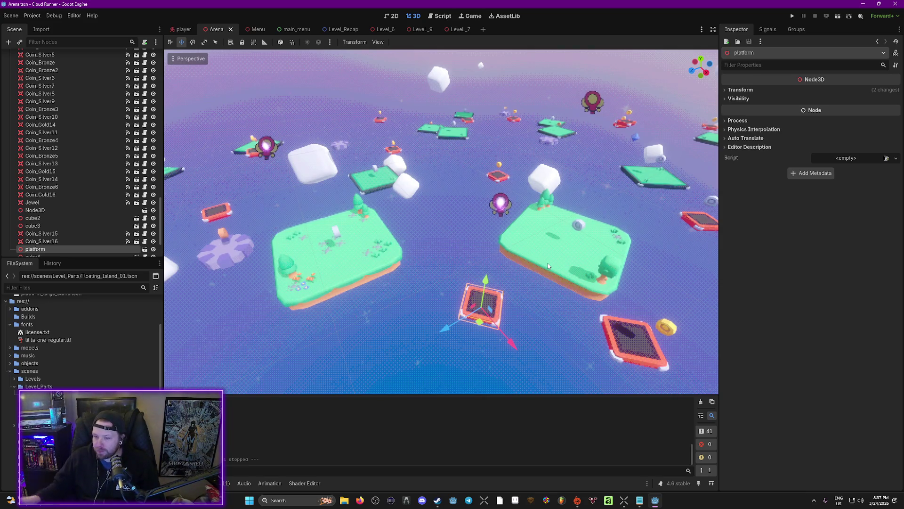
pyautogui.moveTo(497, 254)
pyautogui.mouseDown()
pyautogui.moveTo(487, 236)
pyautogui.moveTo(345, 319)
pyautogui.mouseUp()
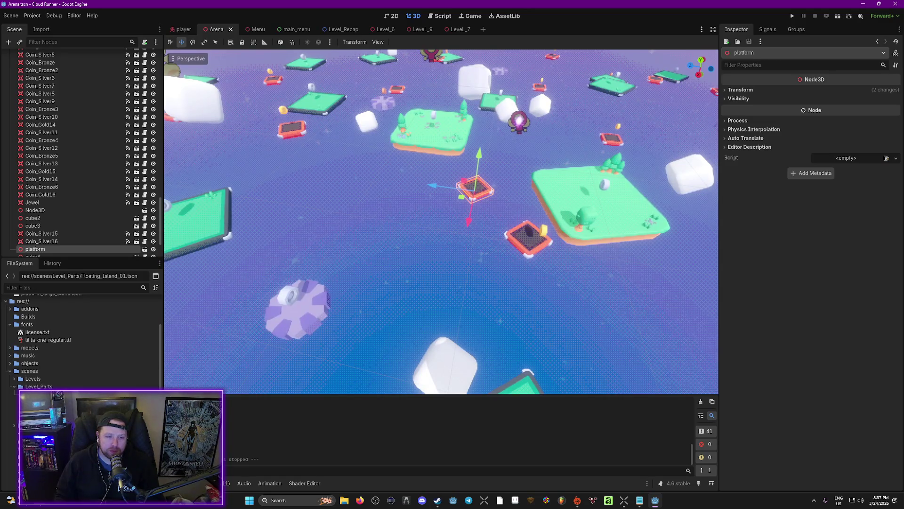
pyautogui.moveTo(95, 379)
pyautogui.mouseDown()
pyautogui.moveTo(370, 269)
pyautogui.moveTo(410, 198)
pyautogui.mouseUp()
pyautogui.moveTo(400, 165)
pyautogui.mouseDown()
pyautogui.moveTo(408, 219)
pyautogui.moveTo(400, 197)
pyautogui.mouseUp()
# Step: Move block-grass-overhang-large3 left and back, then rotate it about 14° and tilt it 27°
pyautogui.scroll(-5, 473, 267)
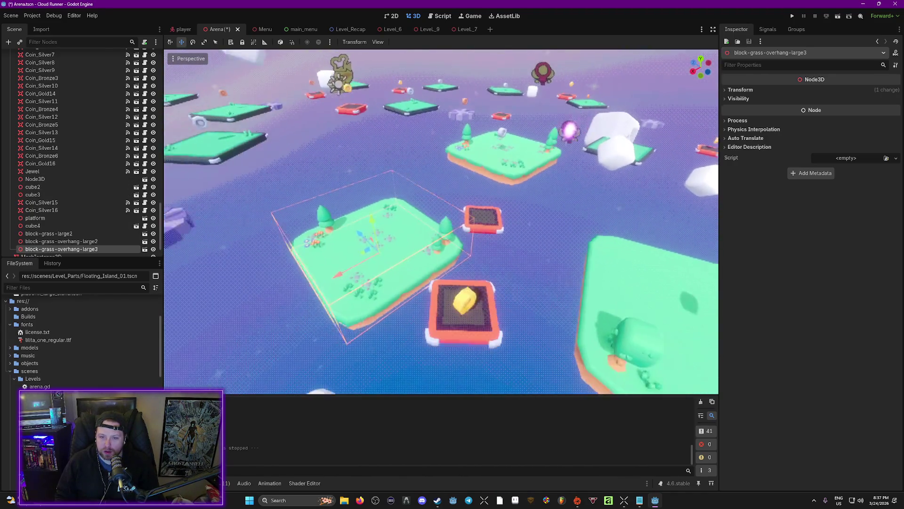
pyautogui.moveTo(395, 234)
pyautogui.mouseDown()
pyautogui.moveTo(383, 248)
pyautogui.moveTo(397, 213)
pyautogui.moveTo(388, 200)
pyautogui.mouseUp()
pyautogui.scroll(2, 388, 199)
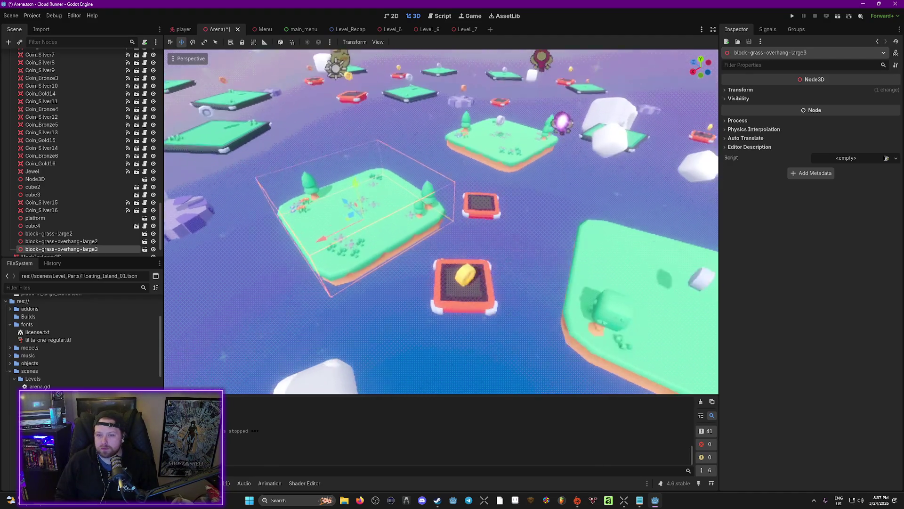
pyautogui.scroll(-5, 441, 221)
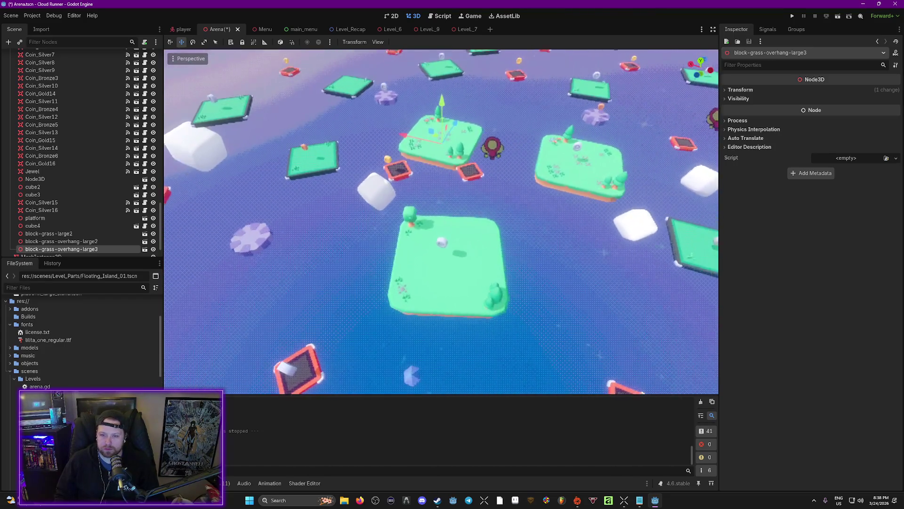
pyautogui.moveTo(612, 264); pyautogui.dragTo(660, 272)
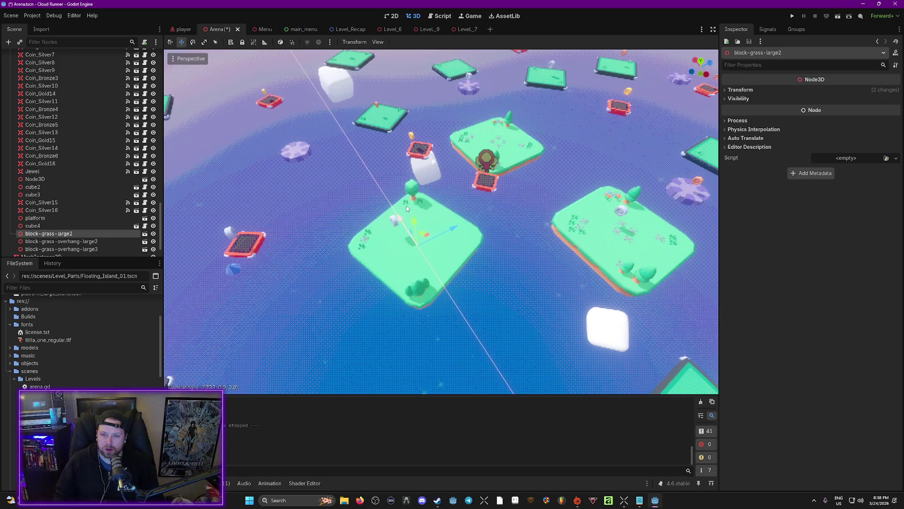
pyautogui.moveTo(677, 239)
pyautogui.mouseDown()
pyautogui.moveTo(673, 221)
pyautogui.moveTo(495, 272)
pyautogui.mouseUp()
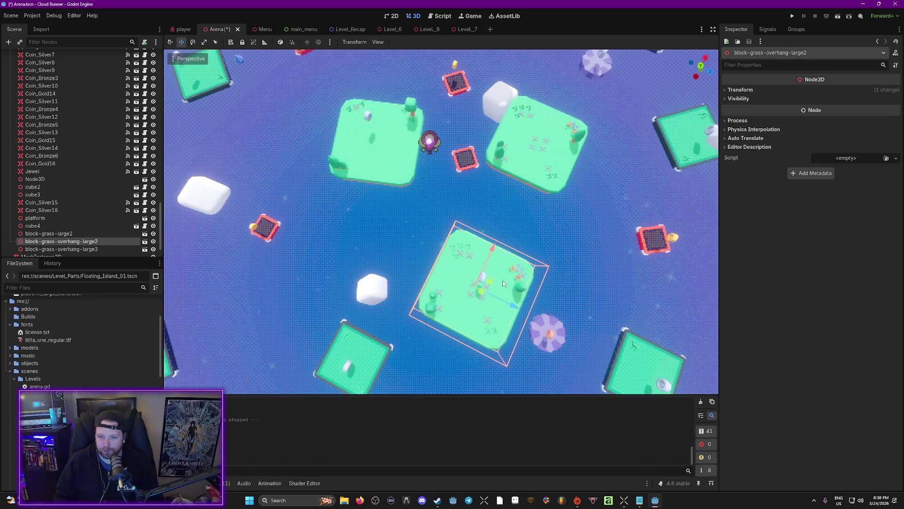
pyautogui.press('e')
pyautogui.moveTo(491, 306); pyautogui.dragTo(502, 311)
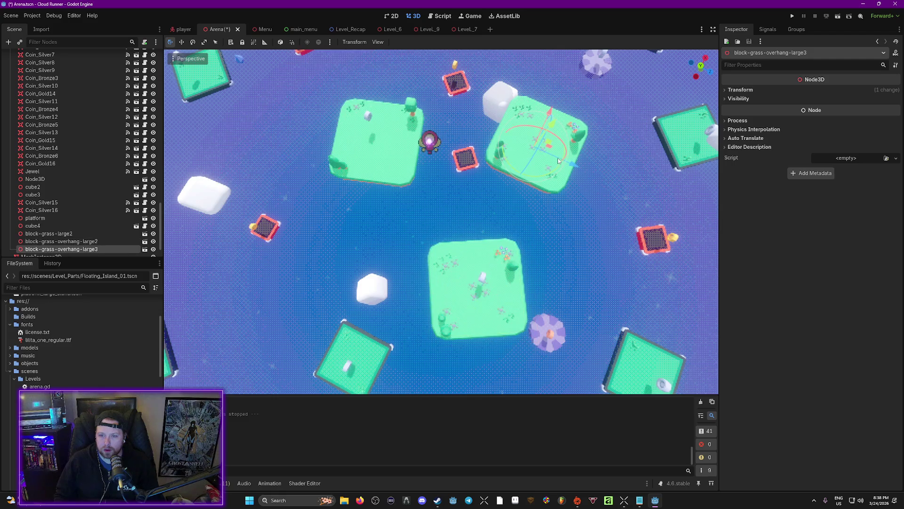
pyautogui.moveTo(559, 166); pyautogui.dragTo(548, 183)
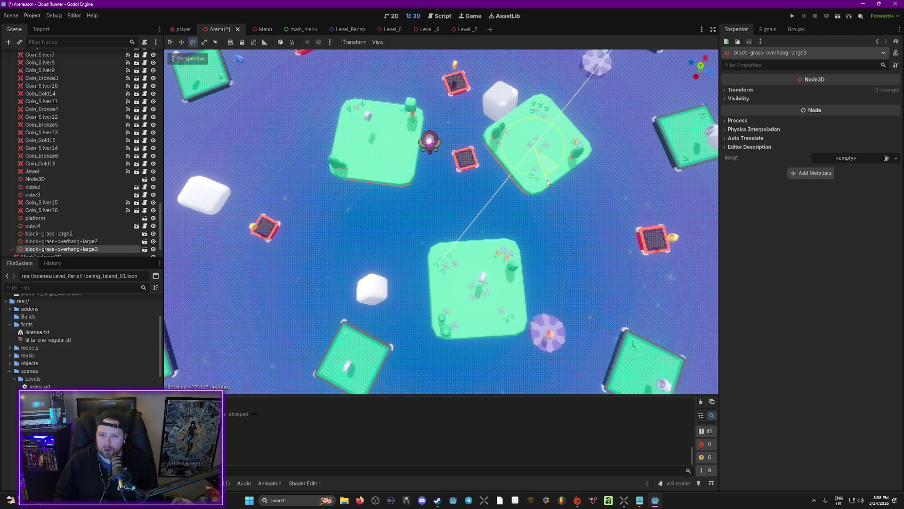
# Step: Move the red platform to a new spot beside a cloud cube
pyautogui.moveTo(586, 220)
pyautogui.mouseDown()
pyautogui.moveTo(574, 172)
pyautogui.moveTo(472, 195)
pyautogui.mouseUp()
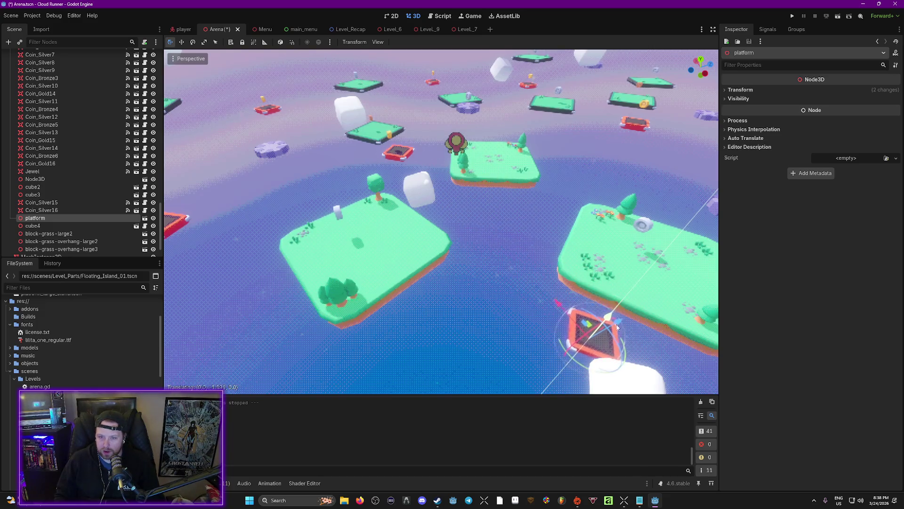
pyautogui.moveTo(524, 384)
pyautogui.mouseDown()
pyautogui.moveTo(497, 337)
pyautogui.moveTo(512, 283)
pyautogui.mouseUp()
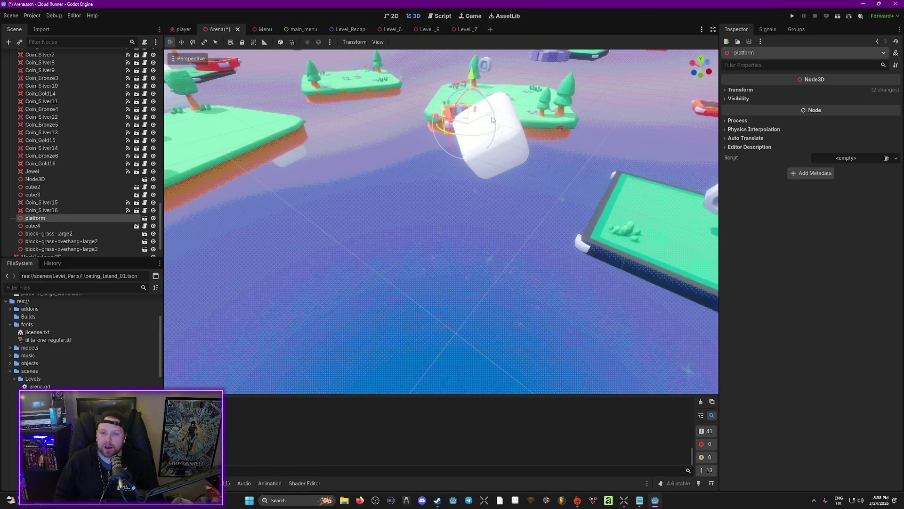
pyautogui.moveTo(321, 167)
pyautogui.mouseDown()
pyautogui.moveTo(447, 221)
pyautogui.moveTo(438, 202)
pyautogui.moveTo(451, 186)
pyautogui.moveTo(394, 161)
pyautogui.mouseUp()
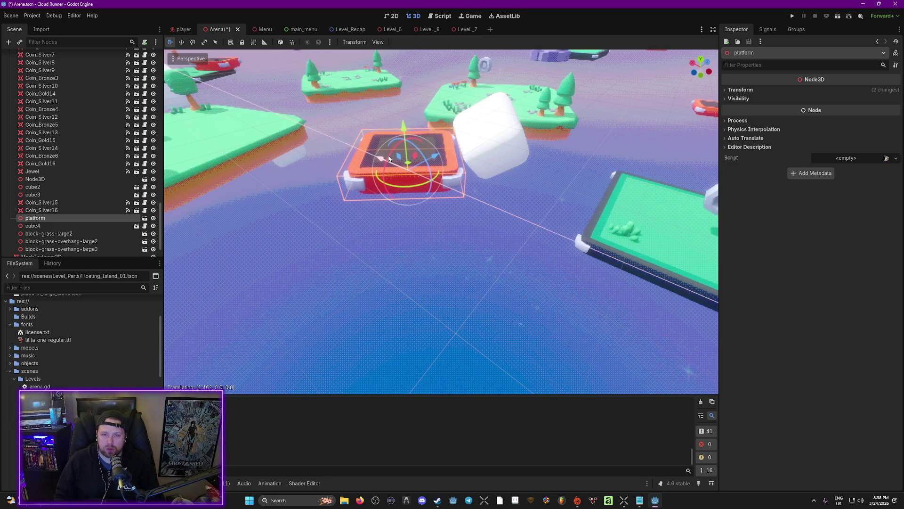
pyautogui.moveTo(441, 221)
pyautogui.mouseDown()
pyautogui.moveTo(435, 231)
pyautogui.moveTo(584, 160)
pyautogui.mouseUp()
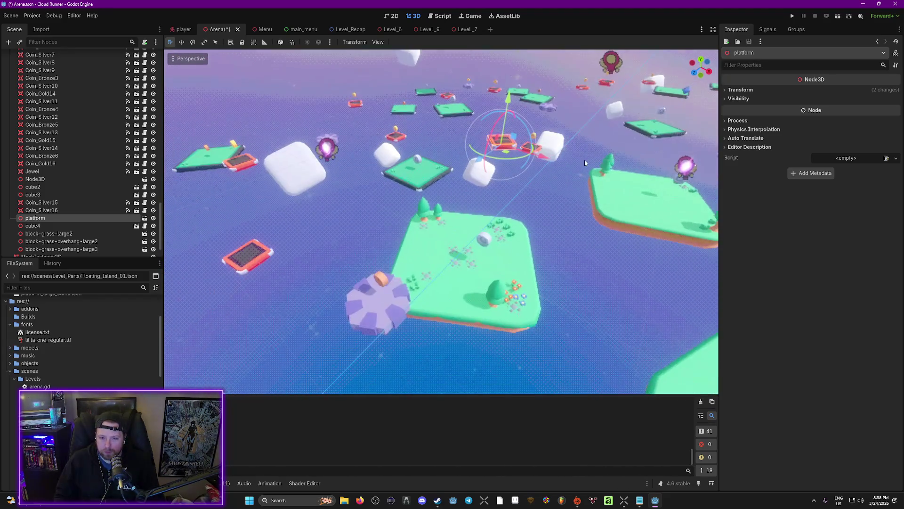
# Step: Drop Coin_03.tscn onto the grass island as bronze coin Coin_Bronze9, worth 10
pyautogui.click(482, 241)
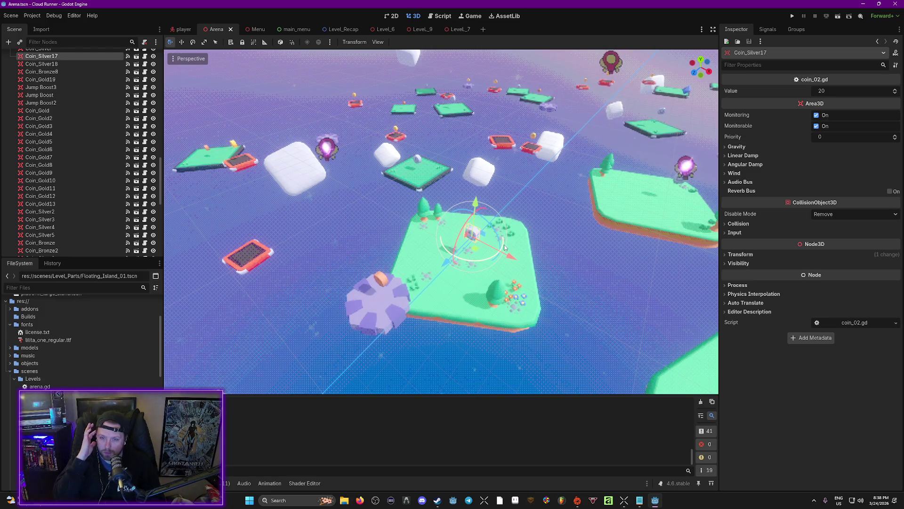
pyautogui.moveTo(523, 240)
pyautogui.mouseDown()
pyautogui.moveTo(489, 220)
pyautogui.moveTo(453, 354)
pyautogui.mouseUp()
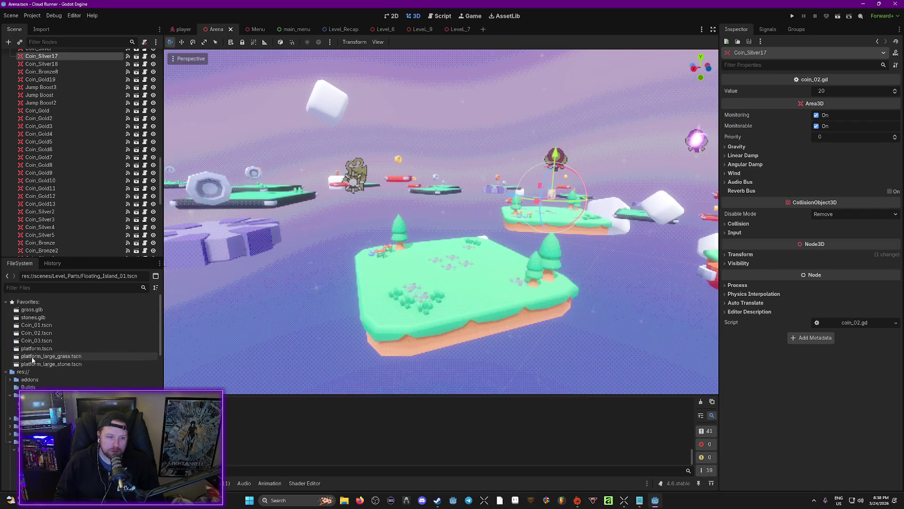
pyautogui.moveTo(453, 261); pyautogui.dragTo(450, 261)
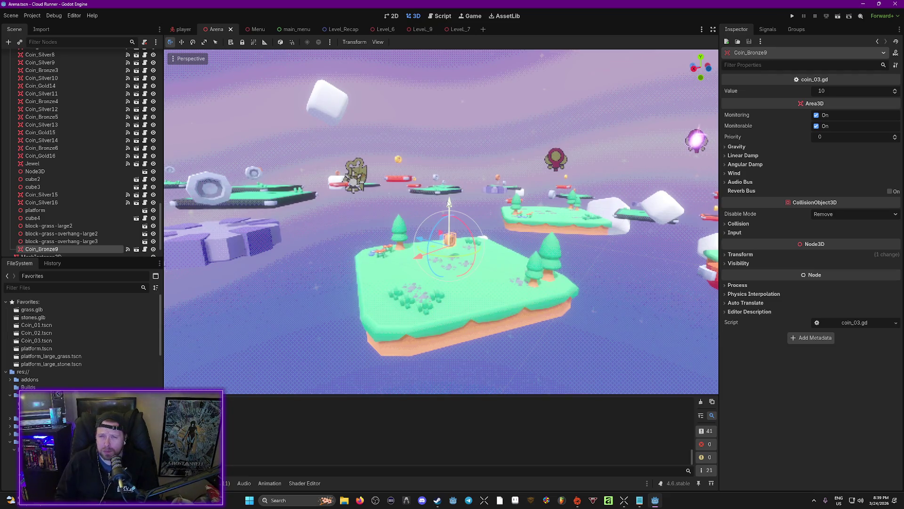
# Step: Run the project with F5, choose ARENA, and jump across platforms to a 590 highscore
pyautogui.press('F5')
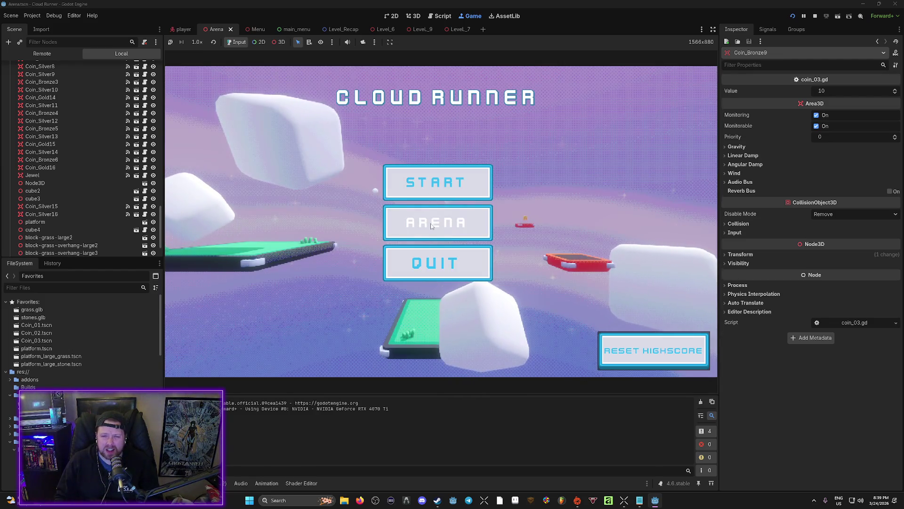
pyautogui.click(431, 226)
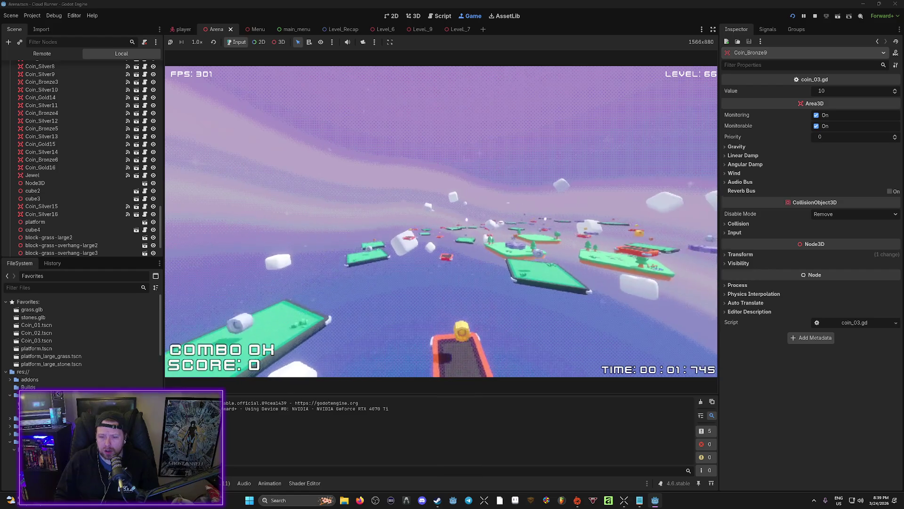
pyautogui.press('space')
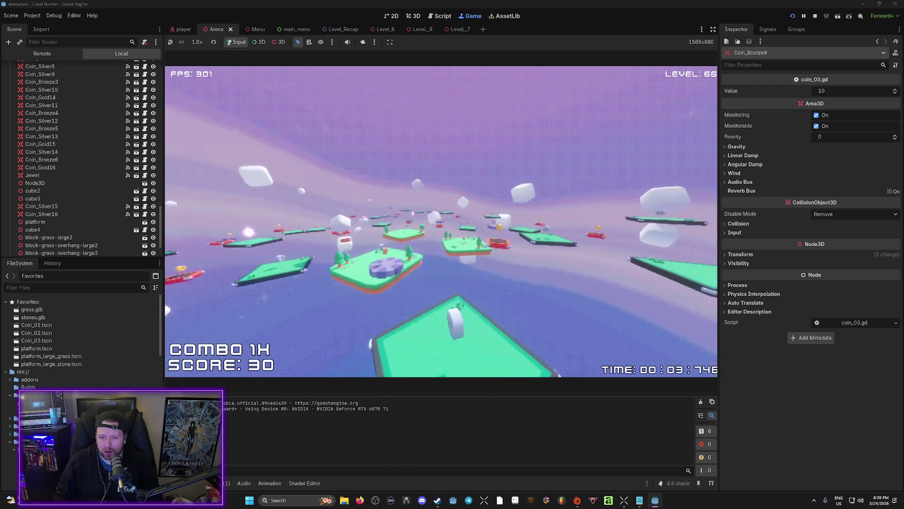
pyautogui.press('space')
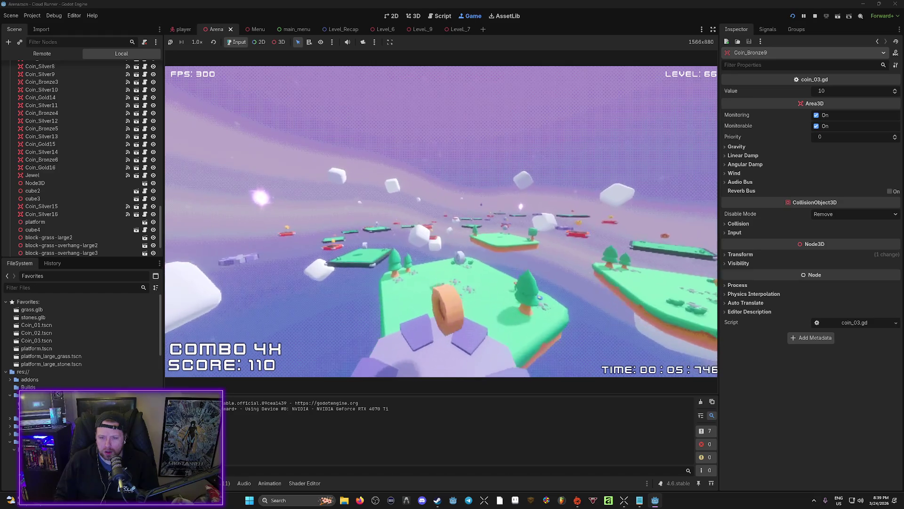
pyautogui.press('space')
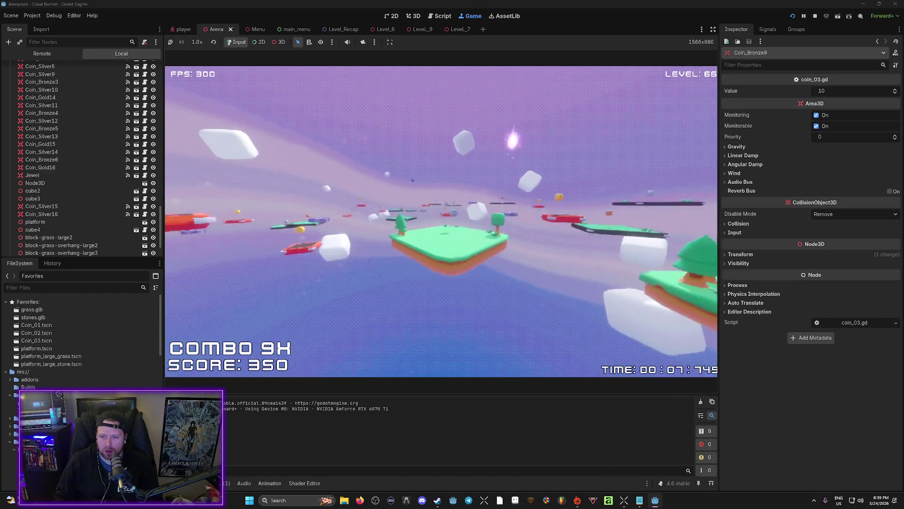
pyautogui.press('space')
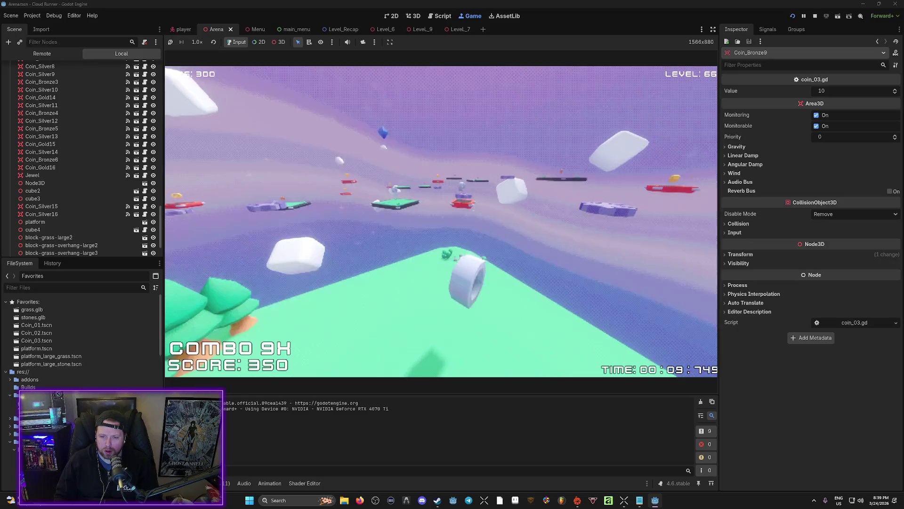
pyautogui.press('space')
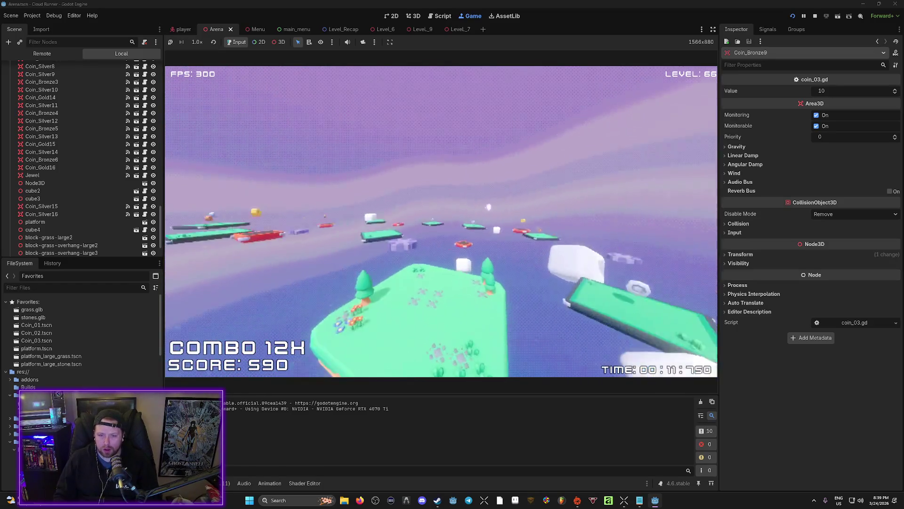
pyautogui.press('space')
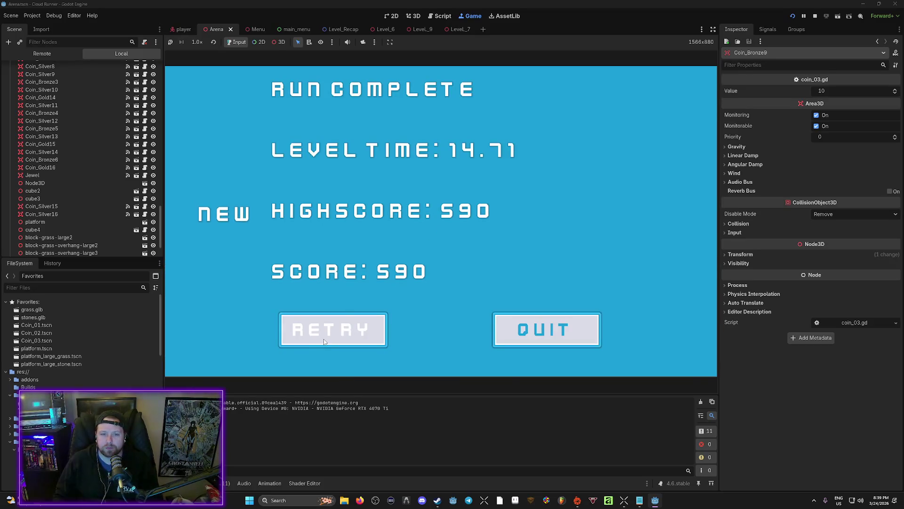
# Step: Replay the Arena over several retries, ending on a 3300-point run in 18.27 with highscore 13250
pyautogui.click(324, 341)
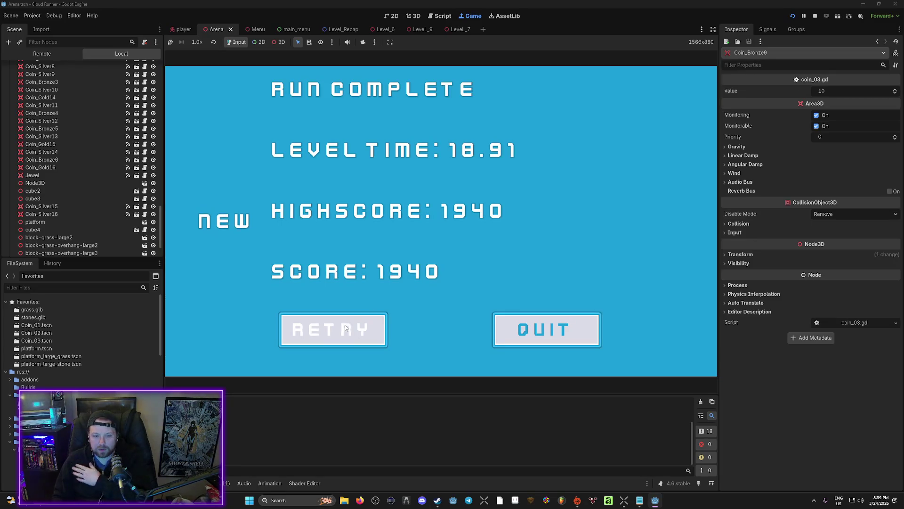
pyautogui.press('Return')
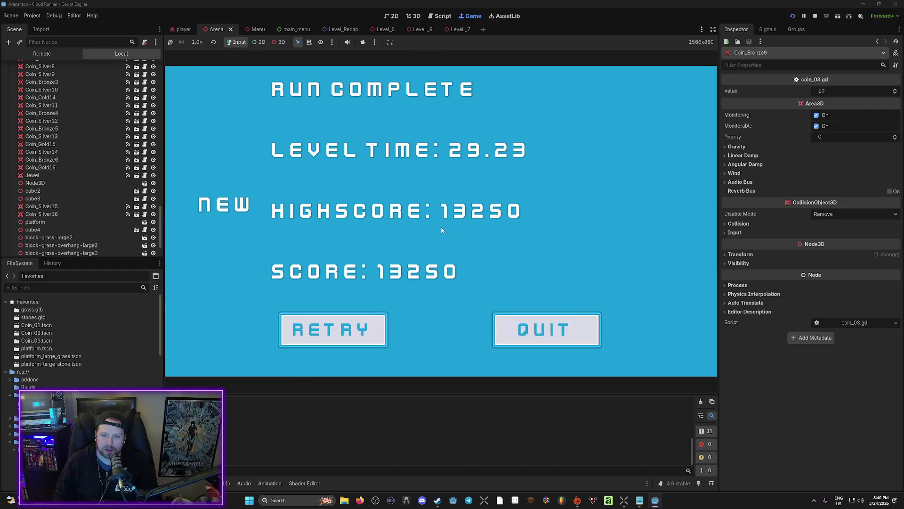
pyautogui.click(360, 324)
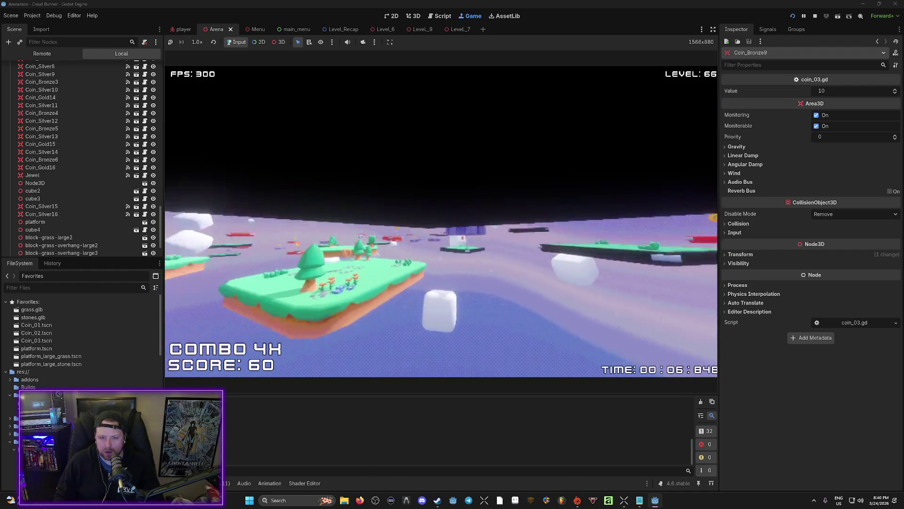
pyautogui.click(372, 319)
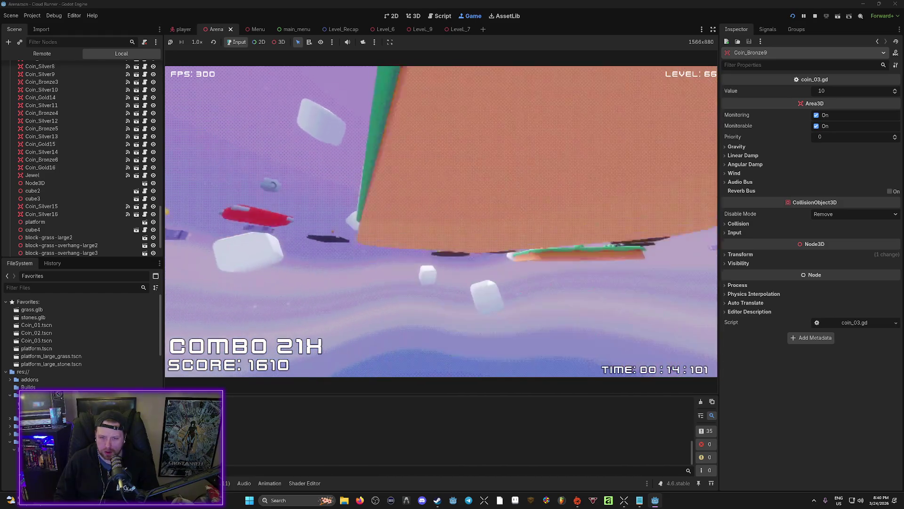
pyautogui.click(357, 335)
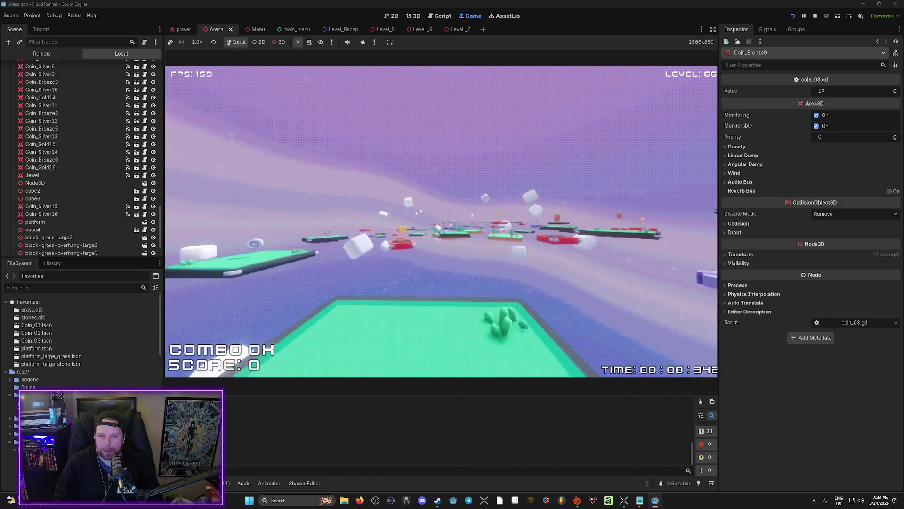
pyautogui.press('r')
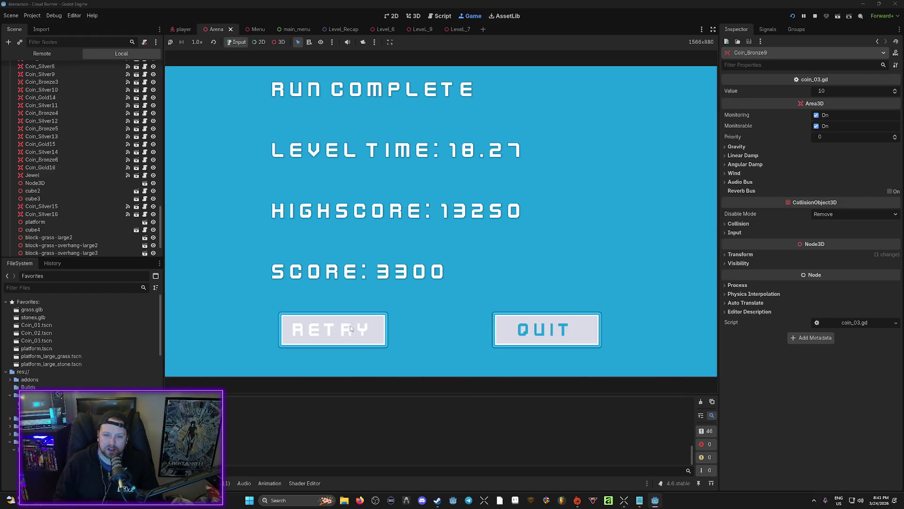
pyautogui.click(351, 328)
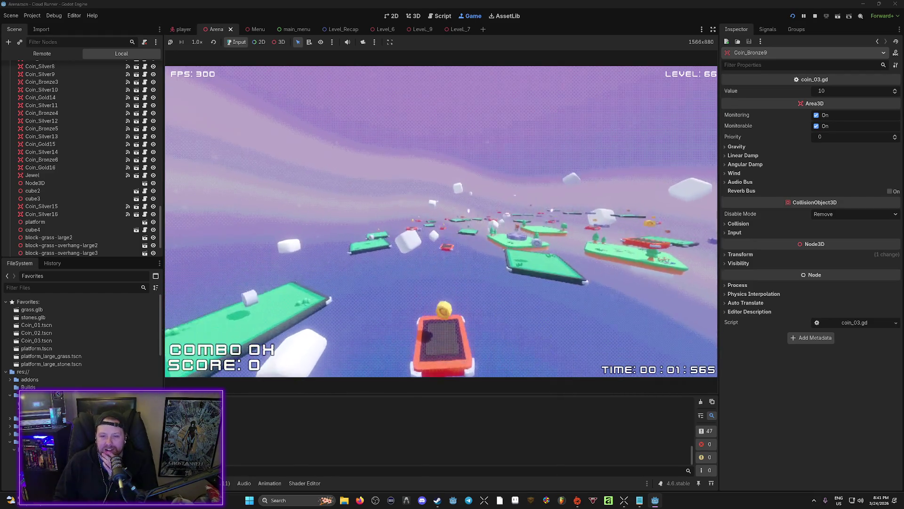
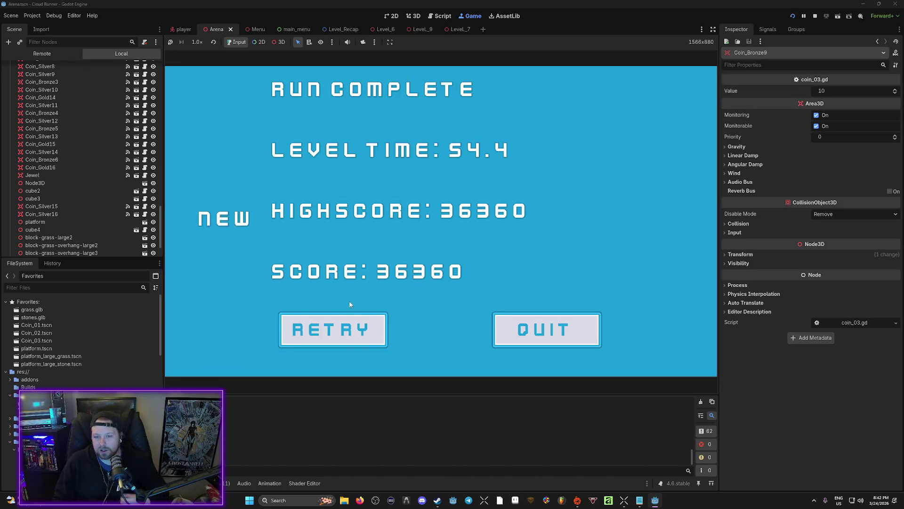
# Step: Retry from the RUN COMPLETE screen, then pause and quit the game back to the Arena editor
pyautogui.click(344, 324)
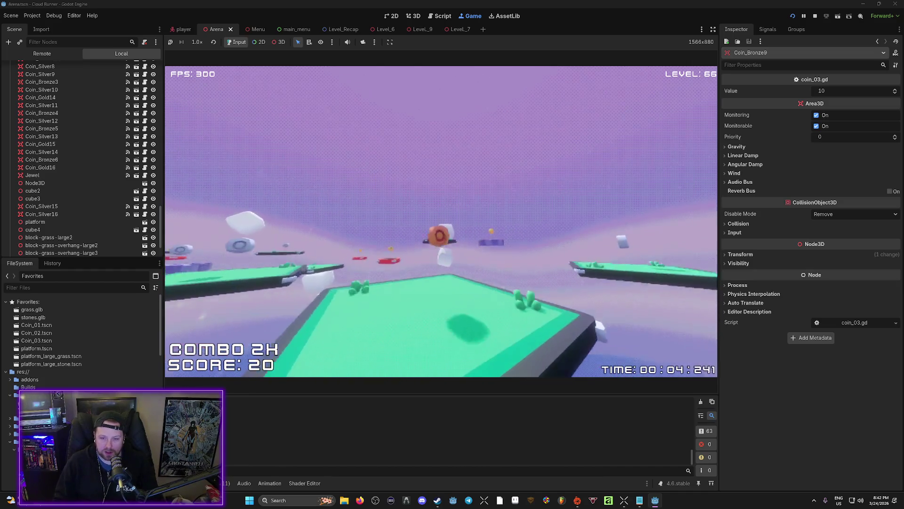
pyautogui.press('Escape')
pyautogui.click(443, 247)
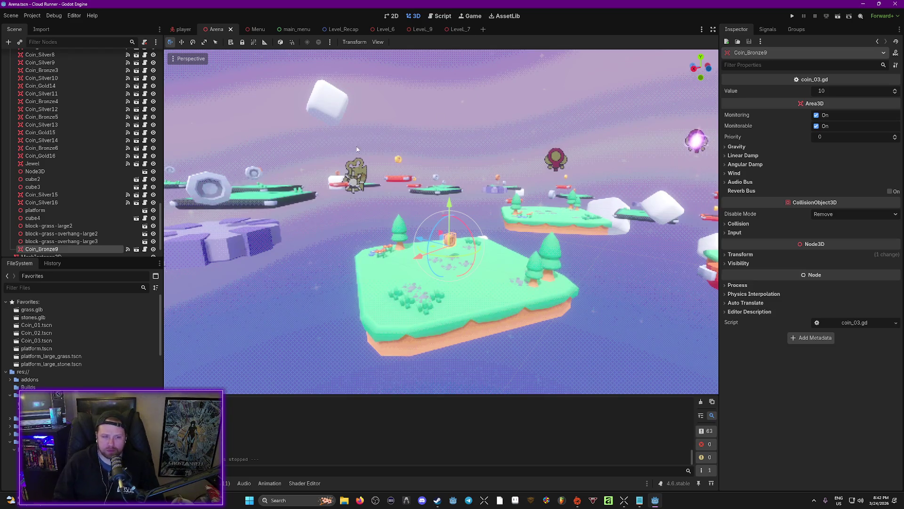
# Step: Find the block-grass .glb models in FileSystem and drop block-grass-overhang-large into the arena
pyautogui.rightClick(319, 247)
pyautogui.press('w')
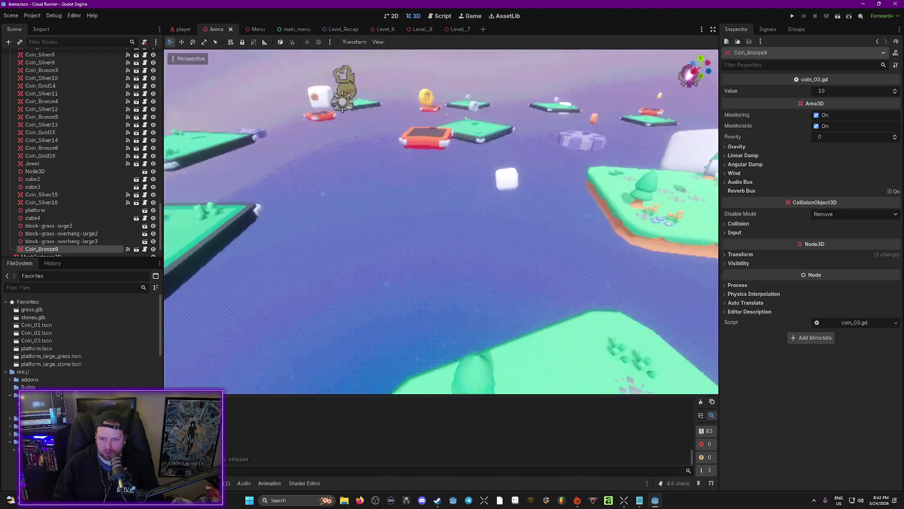
pyautogui.scroll(-2, 70, 349)
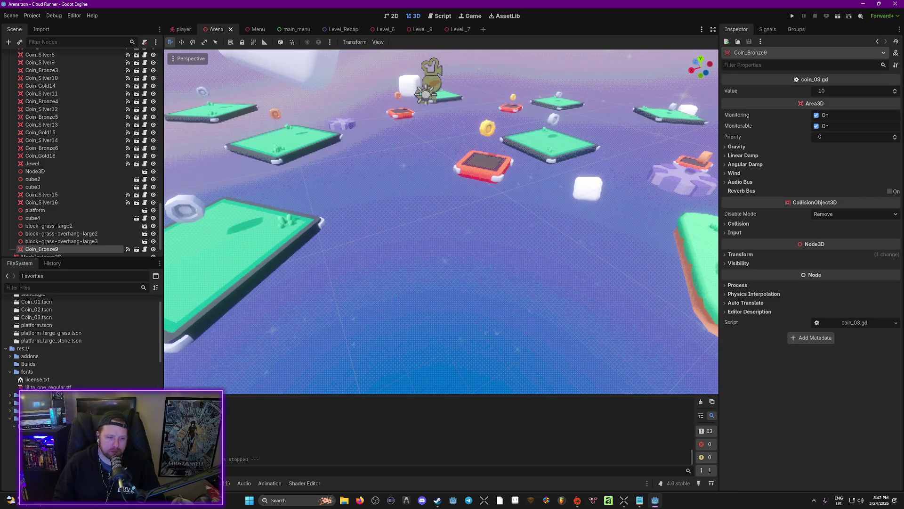
pyautogui.click(10, 410)
pyautogui.scroll(-5, 9, 413)
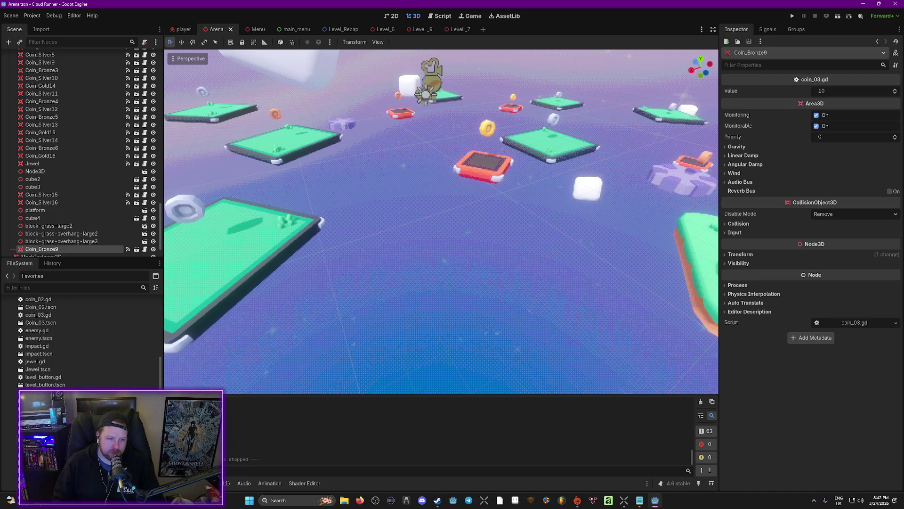
pyautogui.scroll(-5, 70, 339)
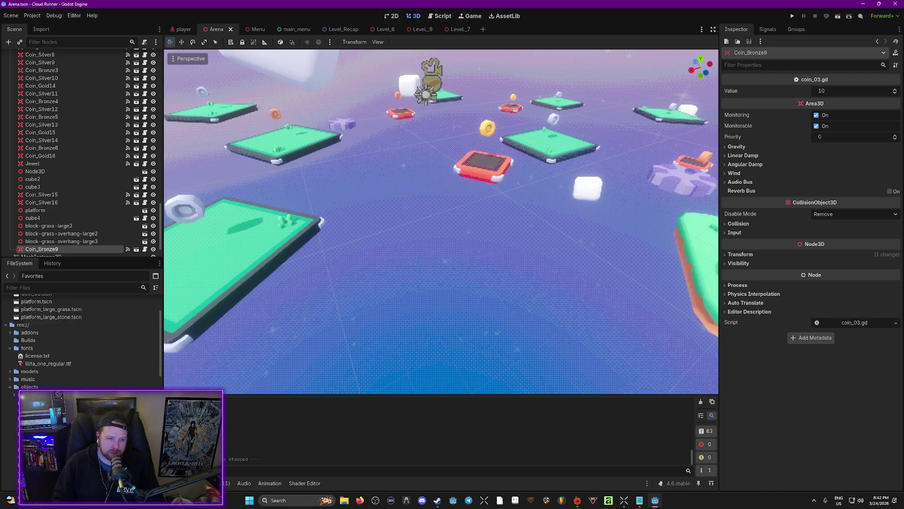
pyautogui.scroll(-5, 13, 392)
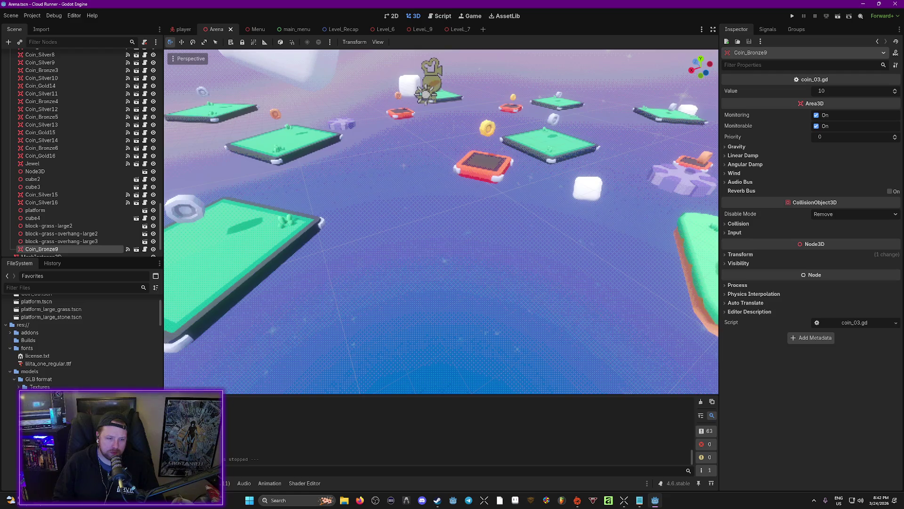
pyautogui.scroll(-5, 70, 339)
pyautogui.scroll(-3, 126, 373)
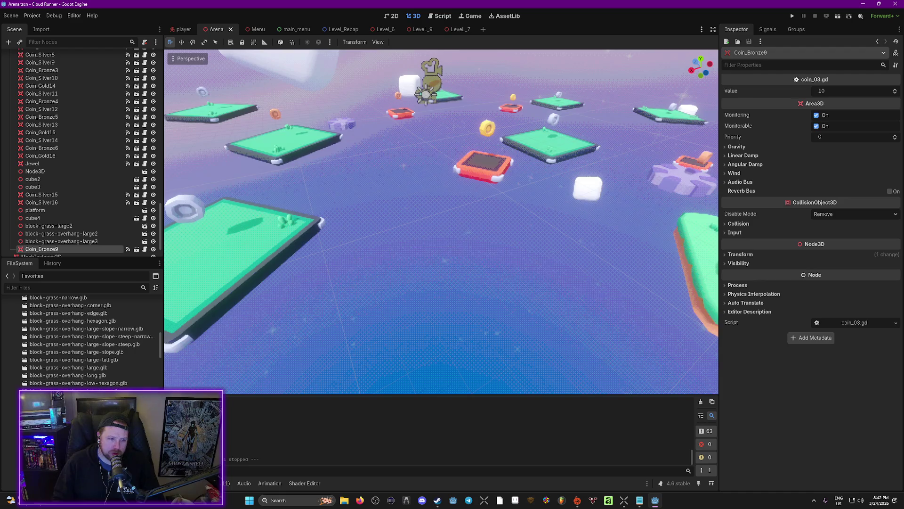
pyautogui.scroll(1, 126, 374)
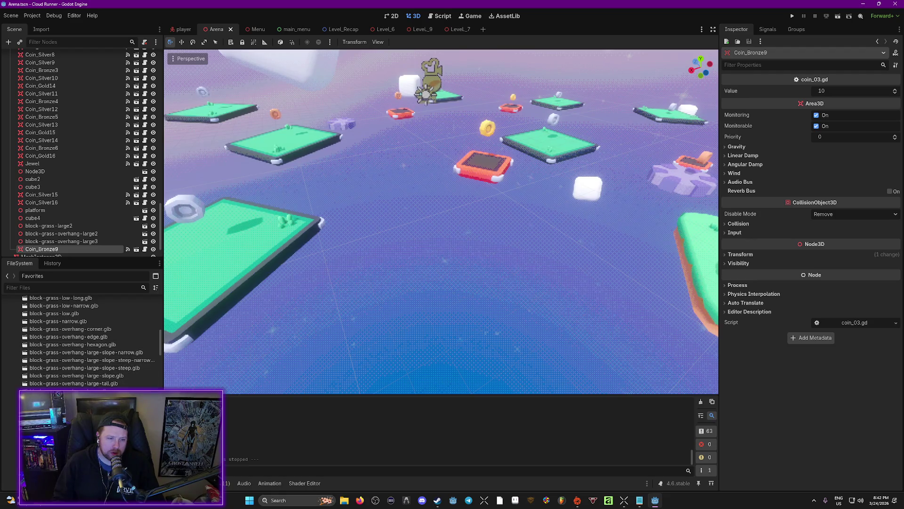
pyautogui.moveTo(70, 391); pyautogui.dragTo(470, 256)
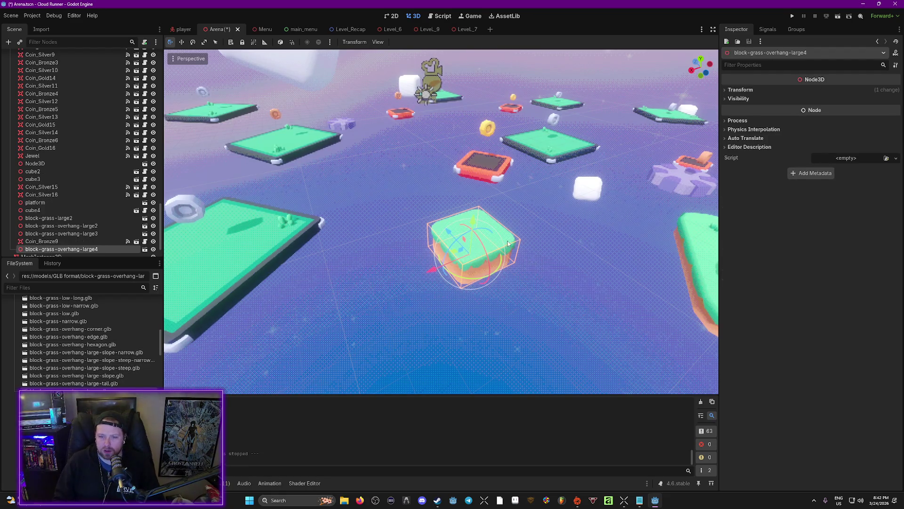
# Step: Set block-grass-overhang-large4's Scale X and Z to 2.0 and inspect the wider block in the viewport
pyautogui.click(726, 90)
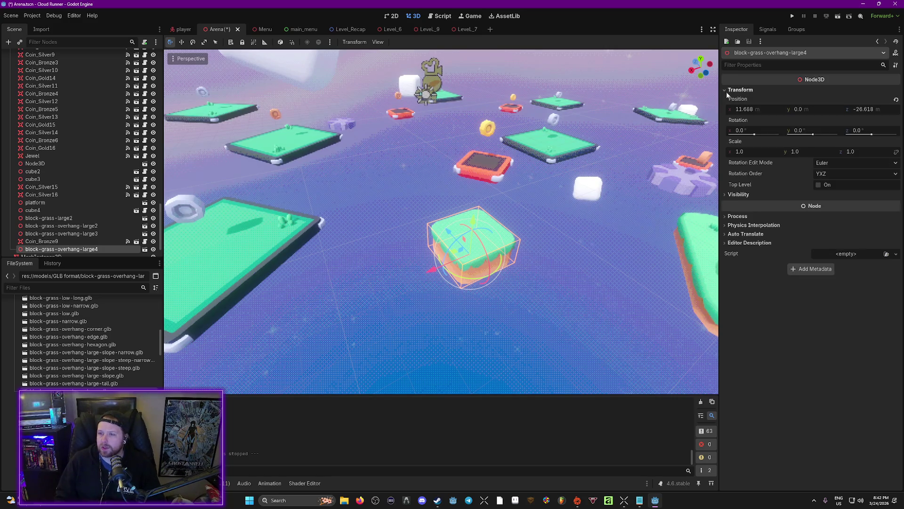
pyautogui.click(744, 152)
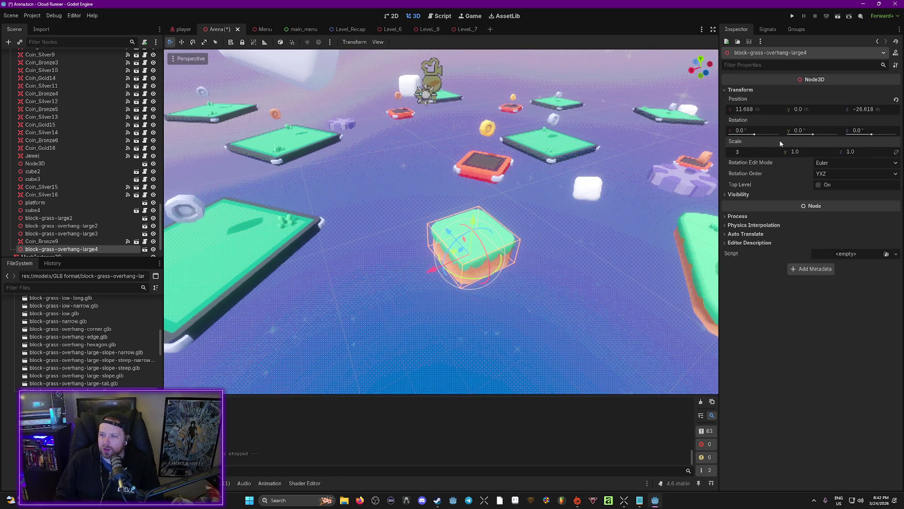
pyautogui.click(865, 156)
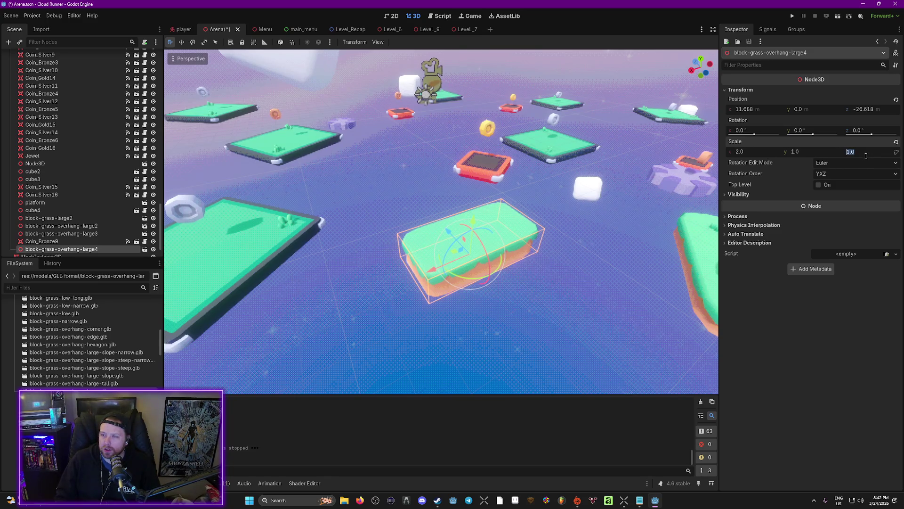
pyautogui.write('2')
pyautogui.press('Return')
pyautogui.rightClick(607, 198)
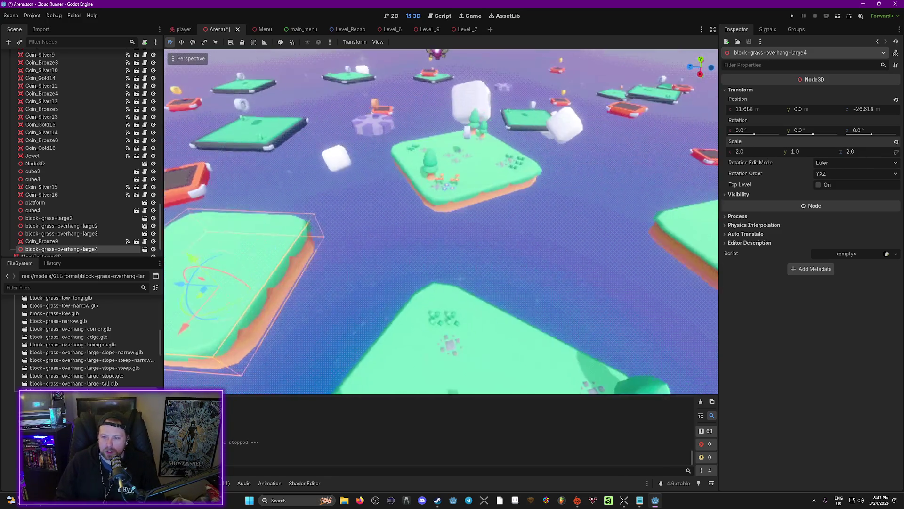
pyautogui.press('w')
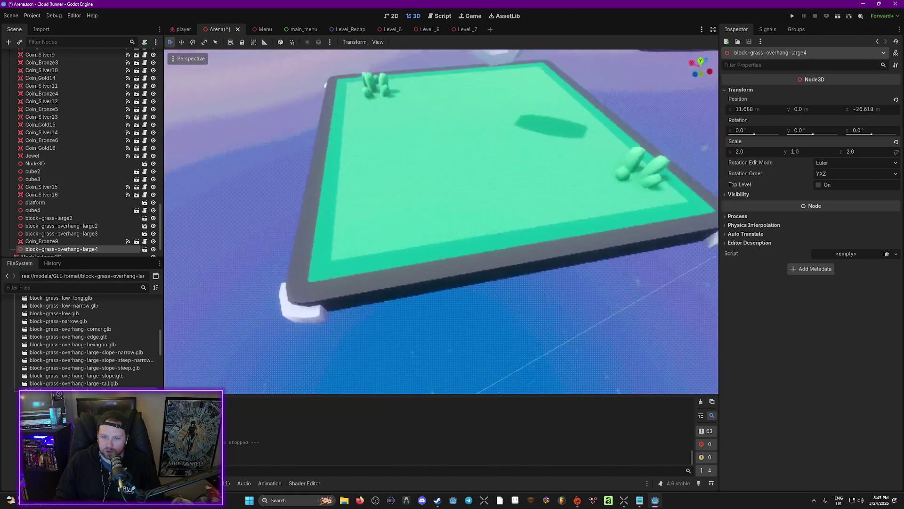
pyautogui.press('s')
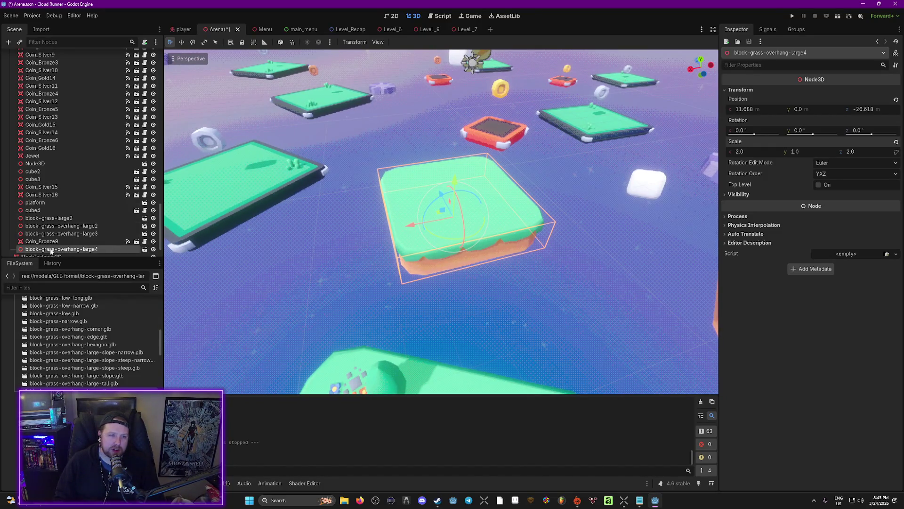
# Step: Enable editable children on the grass block and generate a sibling collision shape from its mesh
pyautogui.rightClick(51, 251)
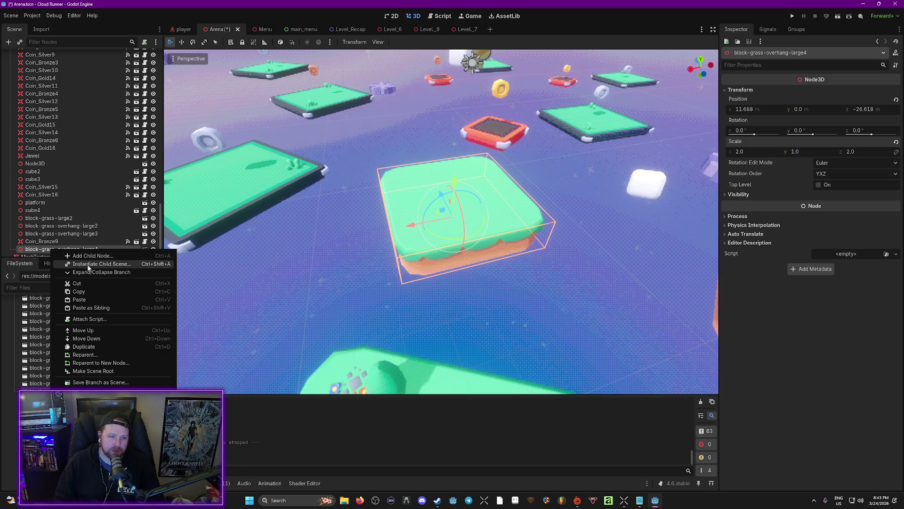
pyautogui.moveTo(61, 391); pyautogui.dragTo(66, 245)
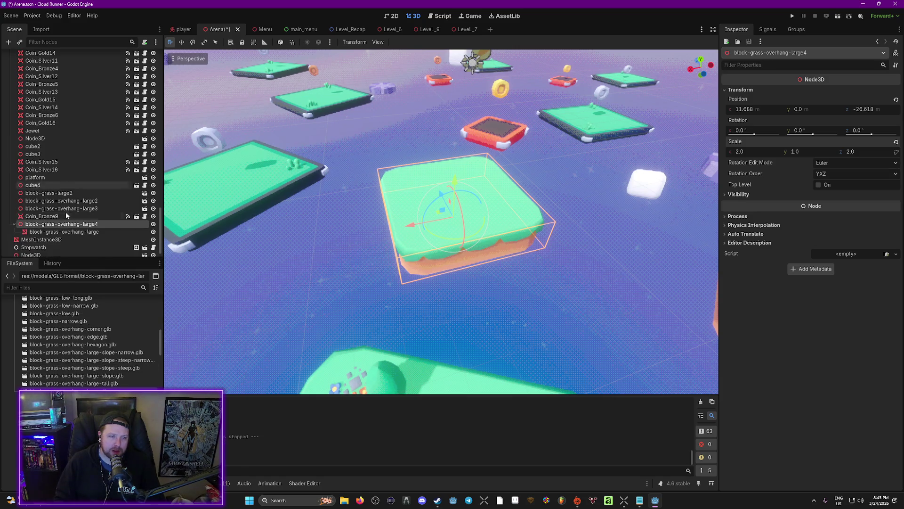
pyautogui.click(52, 233)
pyautogui.click(407, 42)
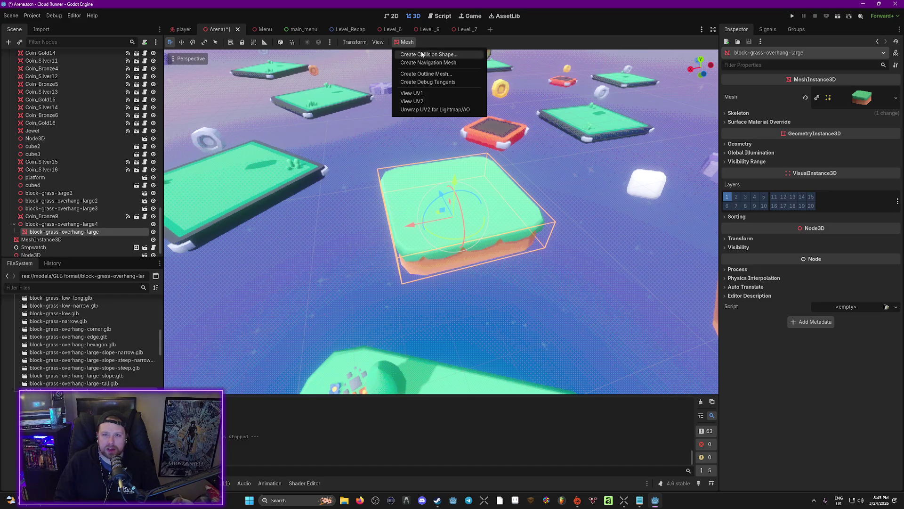
pyautogui.click(423, 55)
pyautogui.click(430, 291)
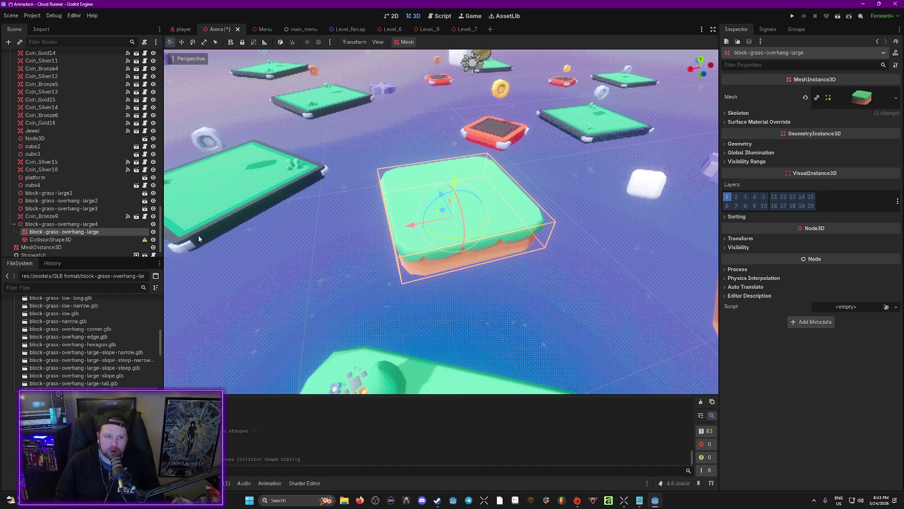
# Step: Add a StaticBody3D under the block mesh and move the CollisionShape3D into it
pyautogui.rightClick(39, 233)
pyautogui.click(66, 238)
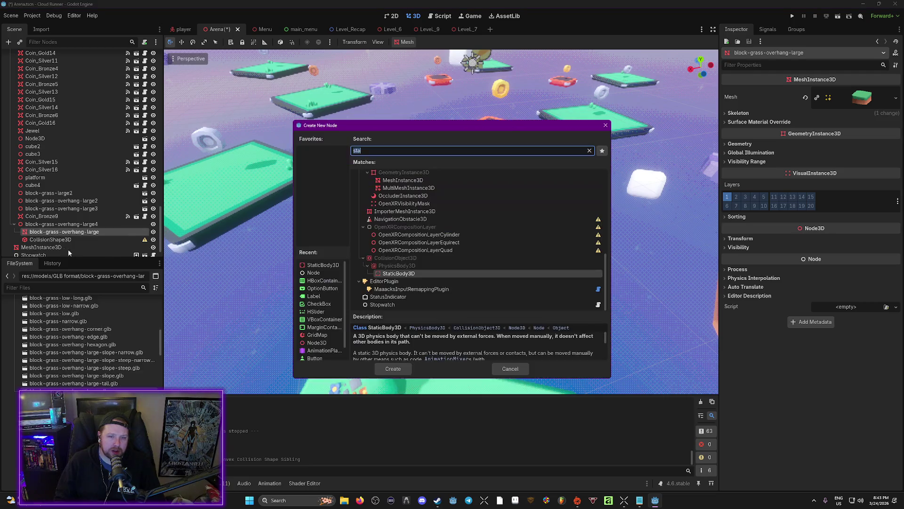
pyautogui.click(408, 274)
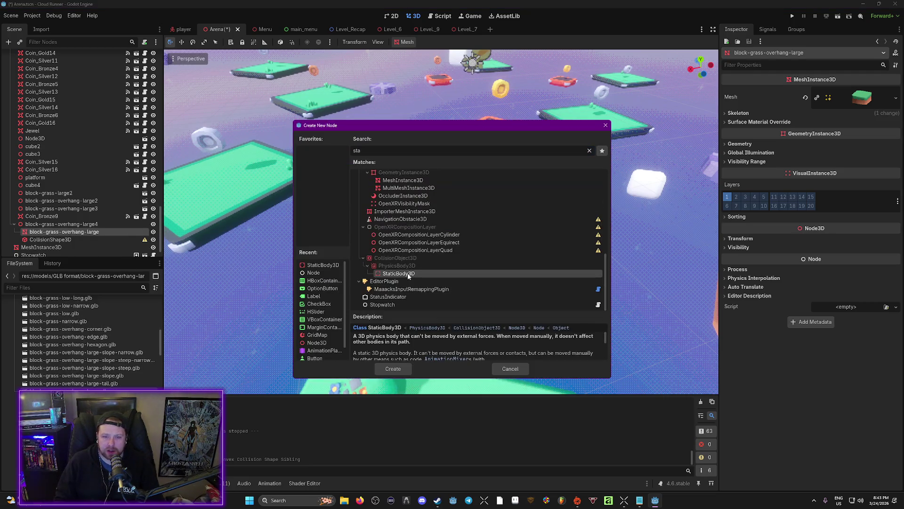
pyautogui.doubleClick(323, 264)
pyautogui.moveTo(51, 247); pyautogui.dragTo(50, 240)
# Step: Select the grass block's root node and begin renaming it
pyautogui.click(19, 225)
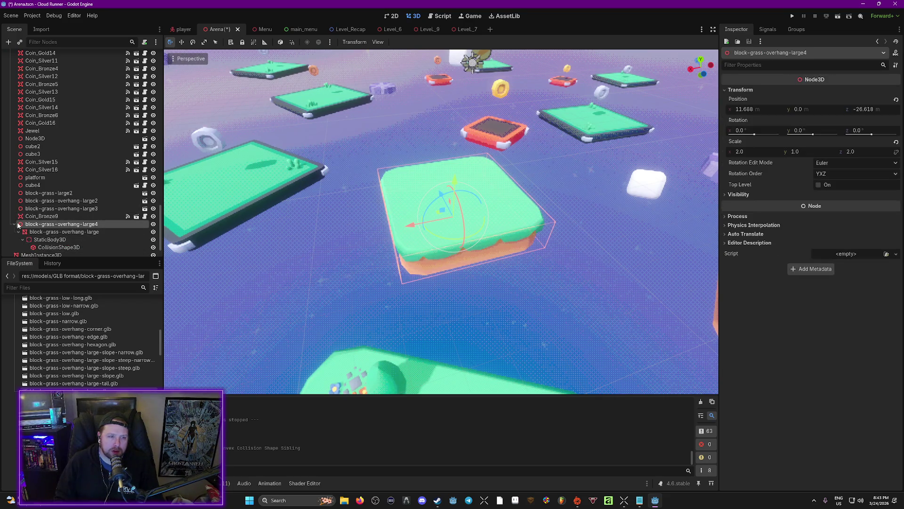
pyautogui.click(15, 225)
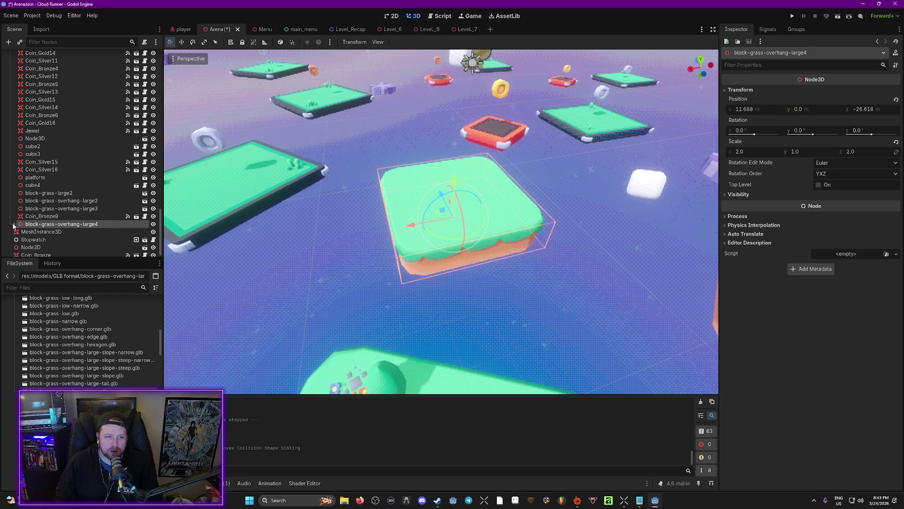
pyautogui.click(14, 224)
pyautogui.press('F2')
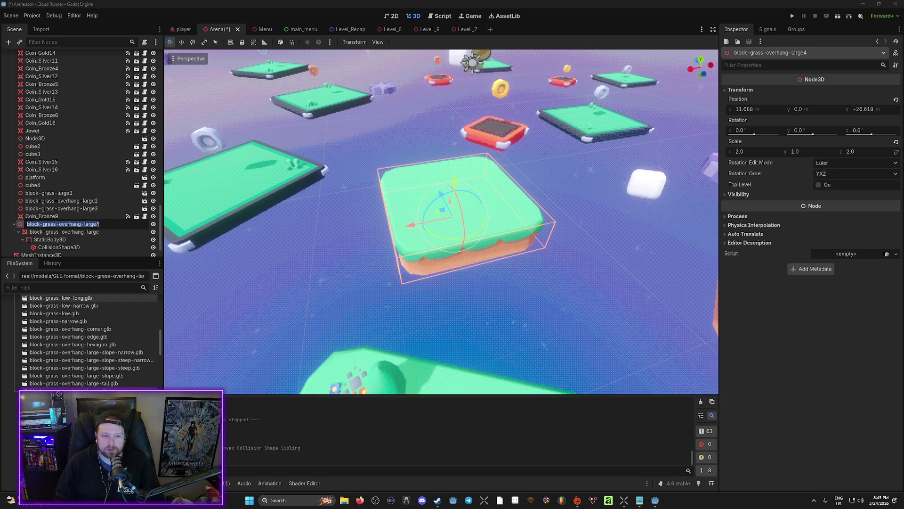
pyautogui.scroll(-10, 90, 340)
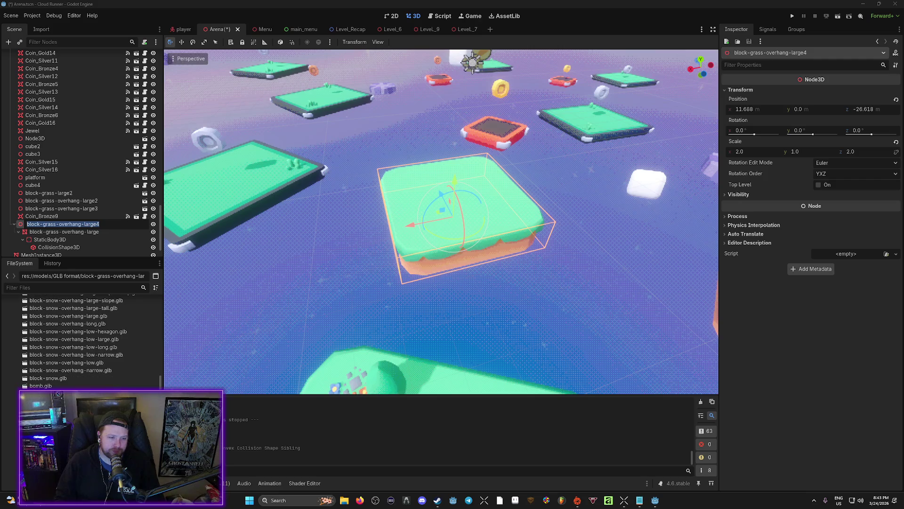
pyautogui.scroll(3, 90, 323)
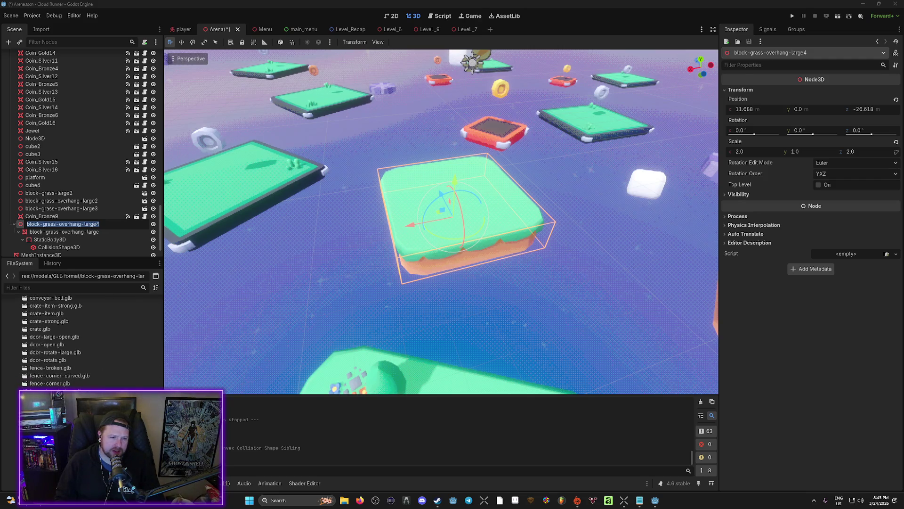
pyautogui.scroll(-3, 90, 322)
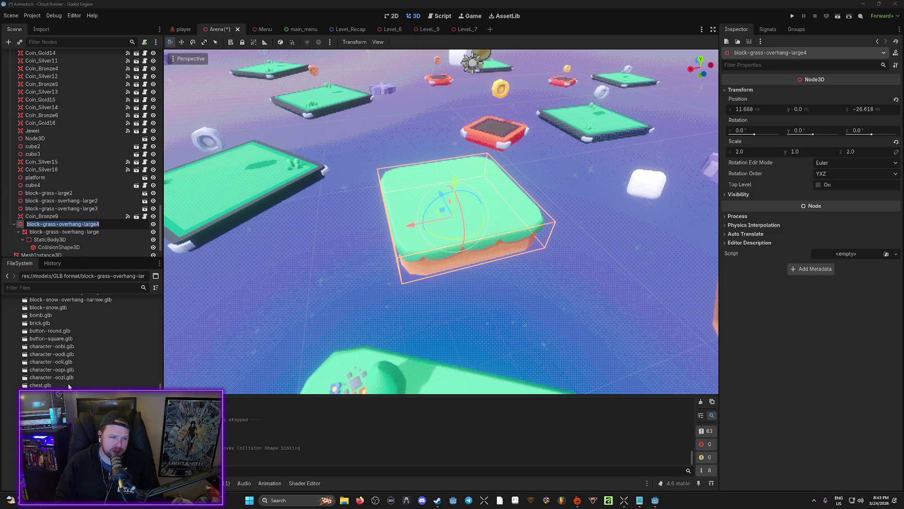
pyautogui.scroll(-10, 169, 292)
pyautogui.scroll(15, 158, 306)
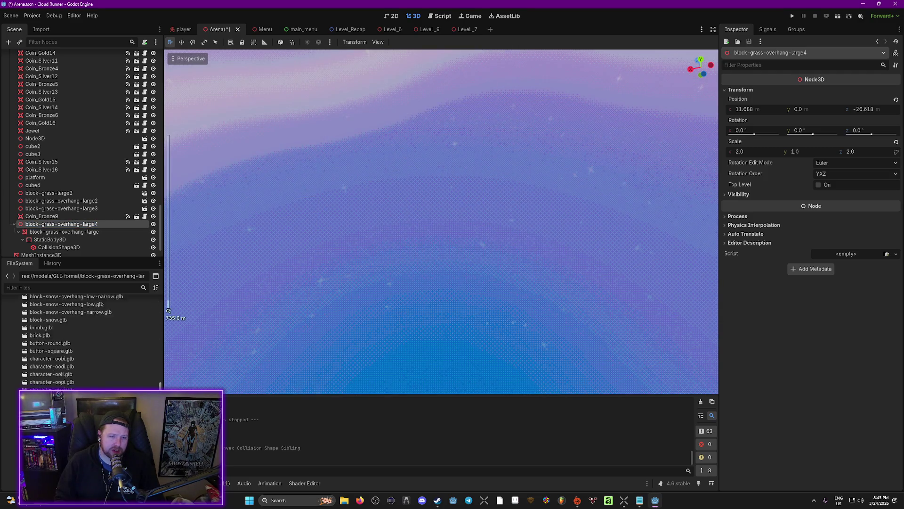
pyautogui.press('f')
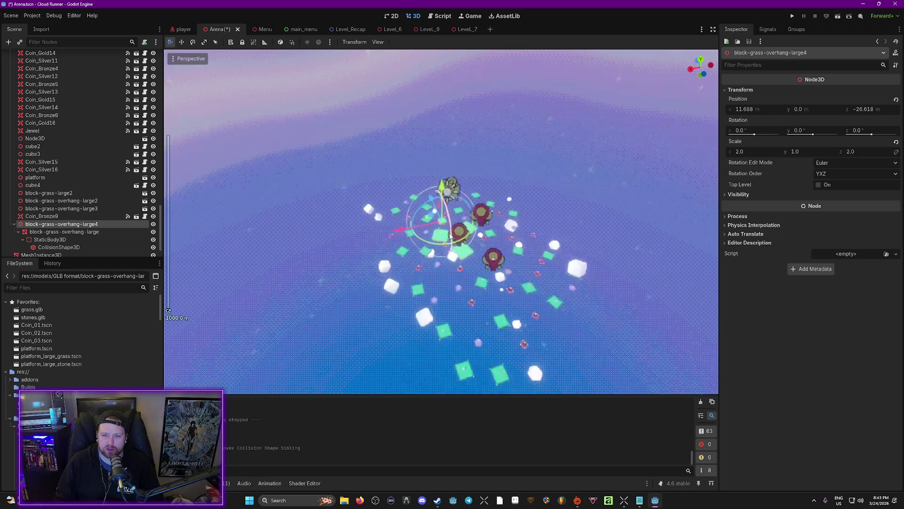
pyautogui.moveTo(46, 309)
pyautogui.mouseDown()
pyautogui.moveTo(425, 217)
pyautogui.moveTo(422, 231)
pyautogui.mouseUp()
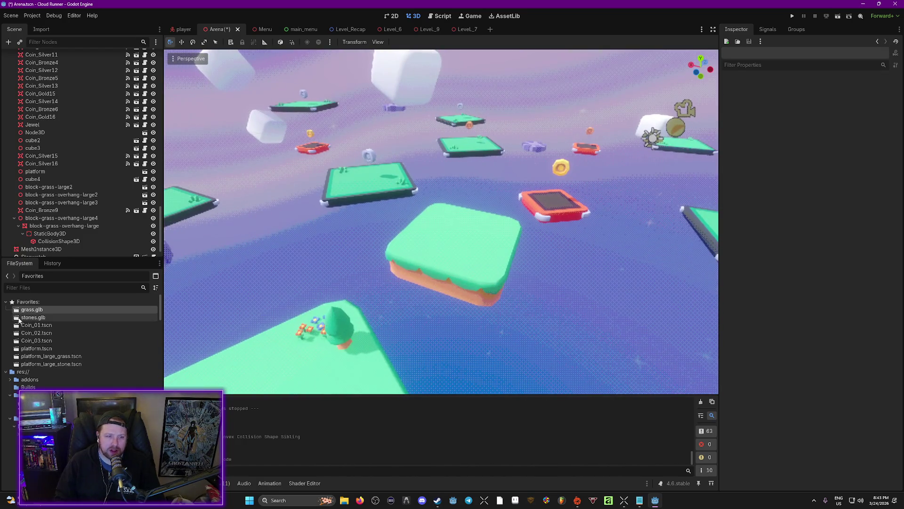
pyautogui.moveTo(31, 309); pyautogui.dragTo(468, 247)
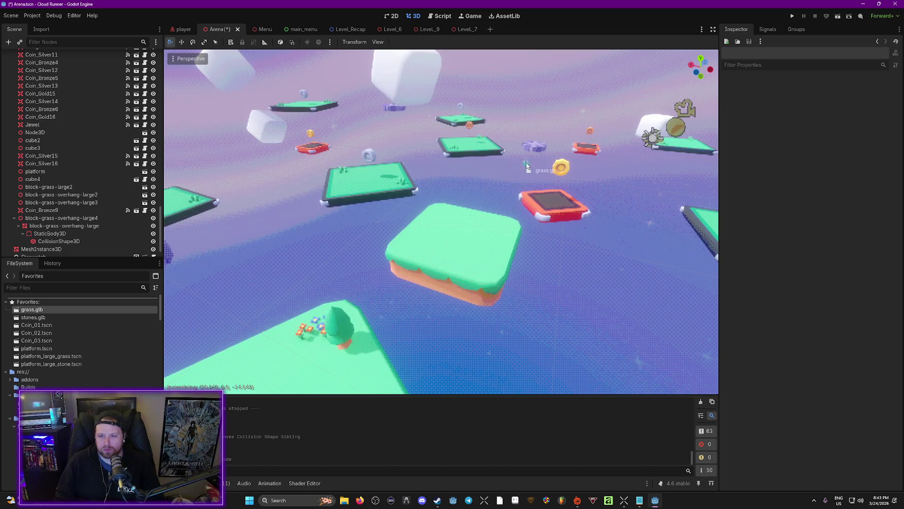
pyautogui.moveTo(369, 204); pyautogui.dragTo(78, 313)
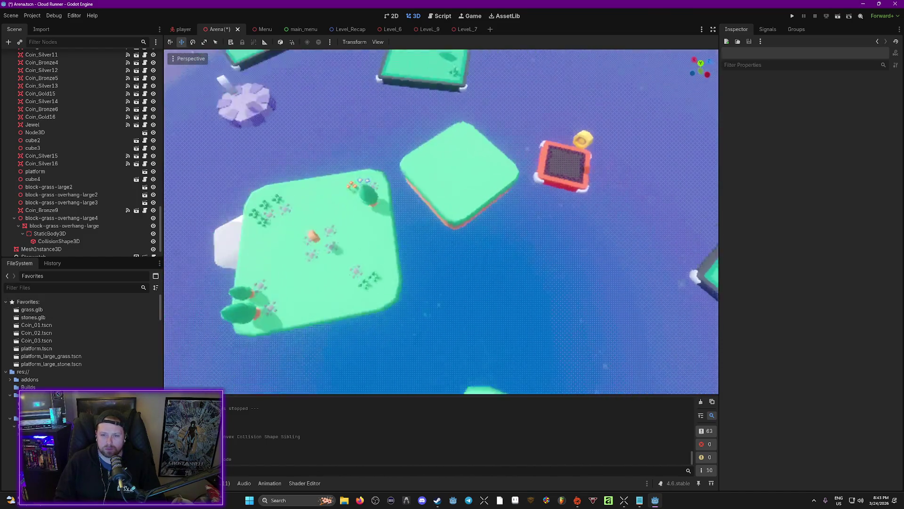
pyautogui.moveTo(362, 231); pyautogui.dragTo(362, 232)
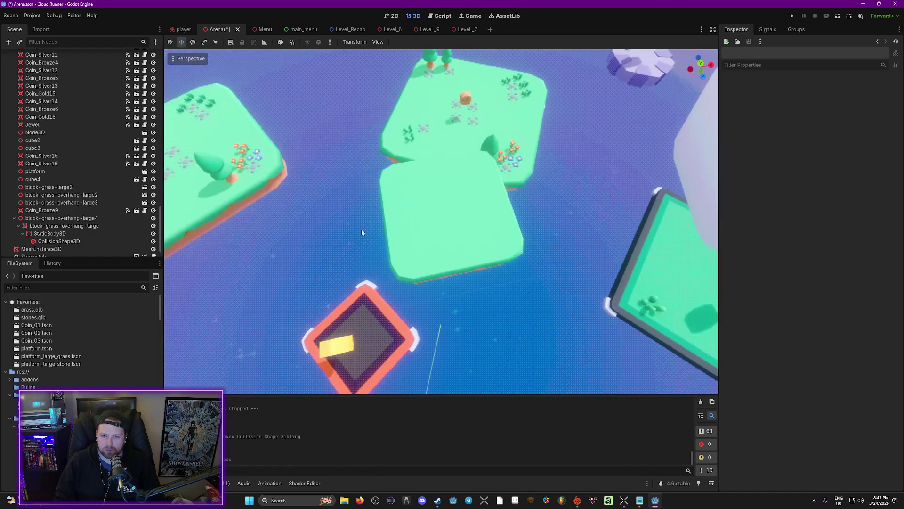
pyautogui.click(471, 219)
pyautogui.scroll(3, 443, 204)
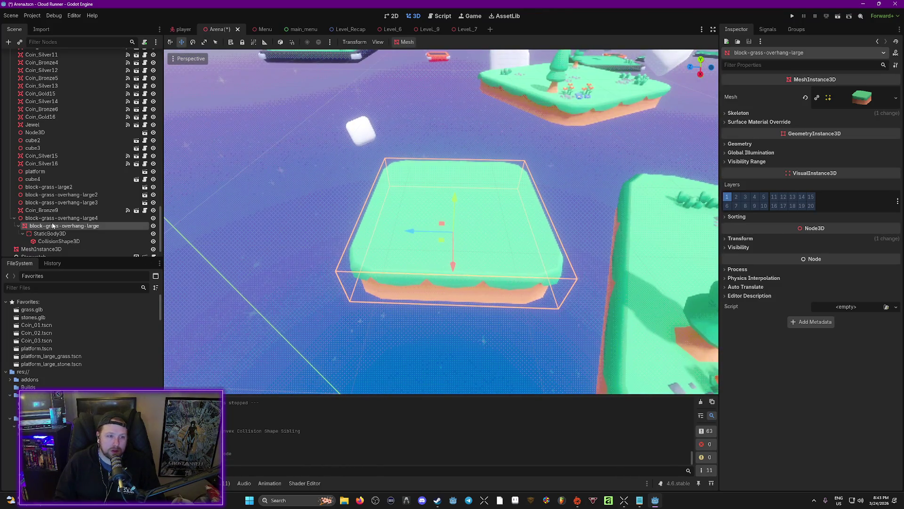
pyautogui.click(52, 218)
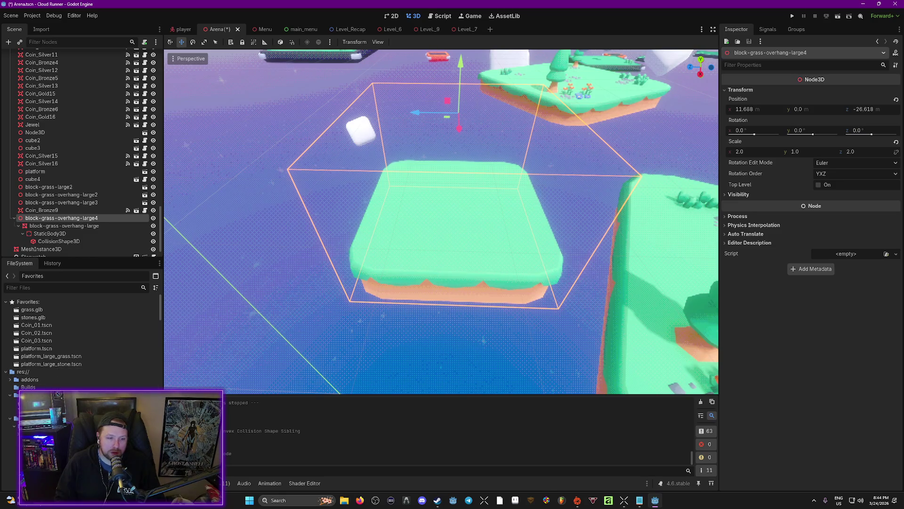
pyautogui.scroll(-10, 85, 339)
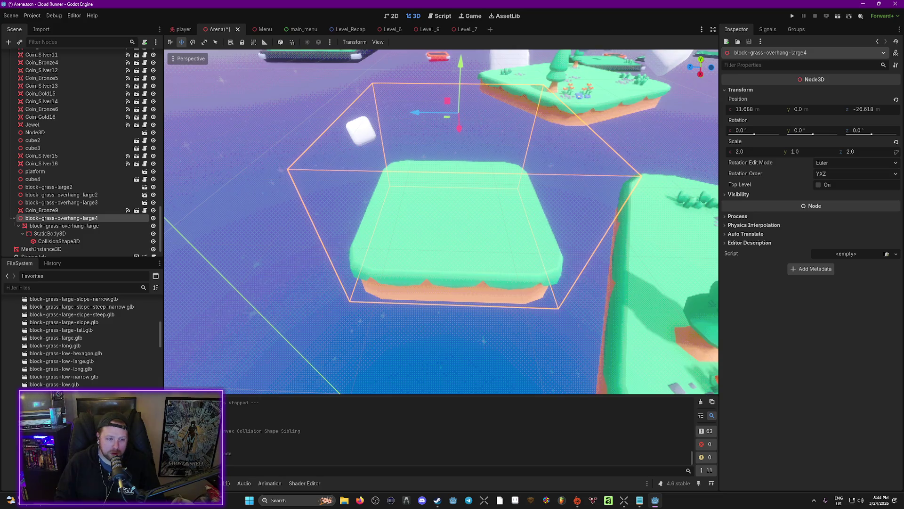
# Step: Place two grass tufts and a patch of stones on the enlarged platform
pyautogui.scroll(10, 80, 339)
pyautogui.moveTo(31, 310); pyautogui.dragTo(451, 227)
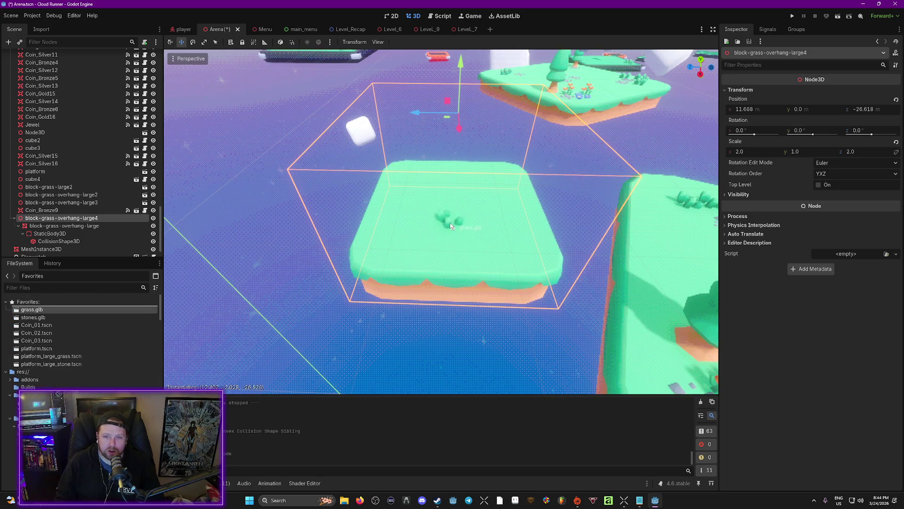
pyautogui.moveTo(421, 184); pyautogui.dragTo(421, 184)
pyautogui.moveTo(27, 313); pyautogui.dragTo(480, 262)
pyautogui.moveTo(535, 255); pyautogui.dragTo(535, 254)
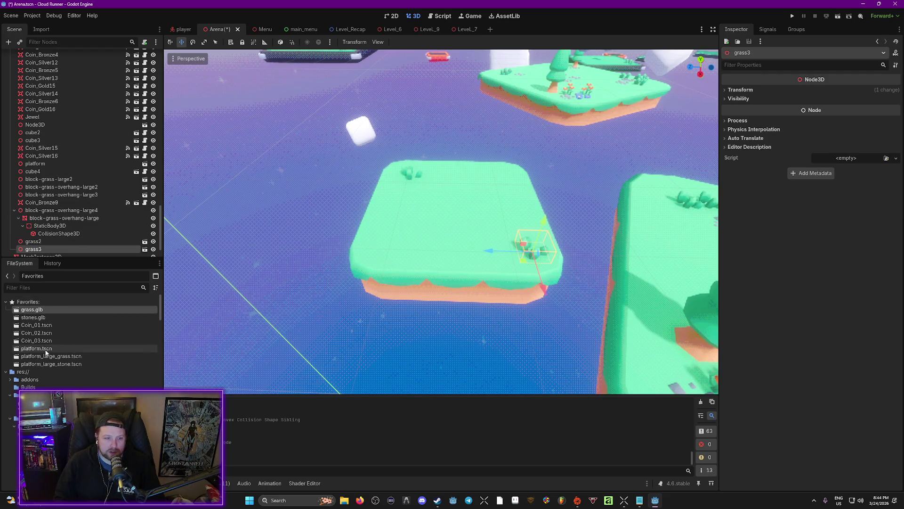
pyautogui.moveTo(33, 317)
pyautogui.mouseDown()
pyautogui.moveTo(337, 304)
pyautogui.moveTo(453, 214)
pyautogui.mouseUp()
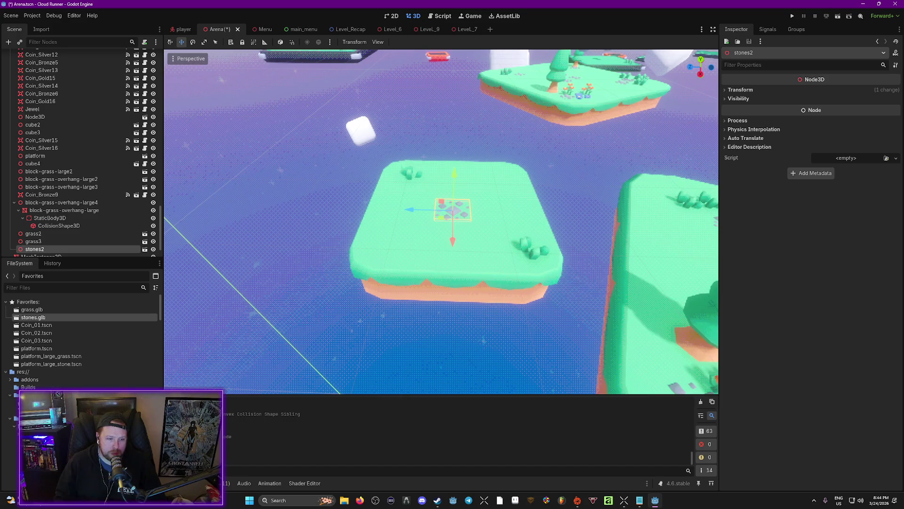
# Step: Locate flowers-tall.glb and flowers.glb in the FileSystem dock
pyautogui.scroll(-3, 83, 339)
pyautogui.scroll(-15, 83, 339)
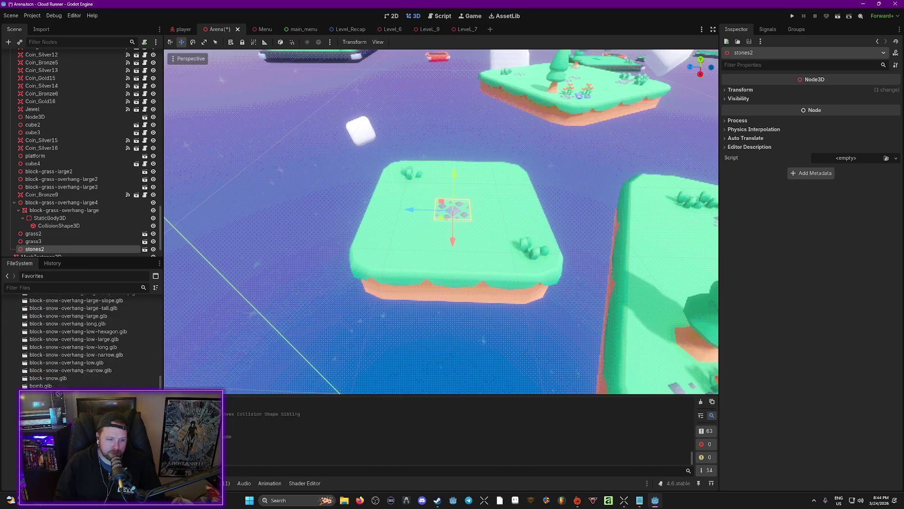
pyautogui.scroll(-6, 83, 339)
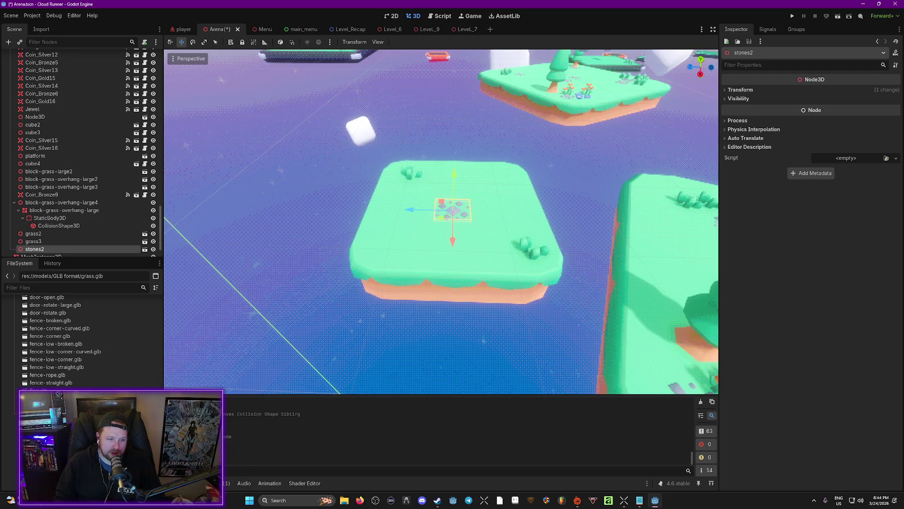
pyautogui.rightClick(44, 398)
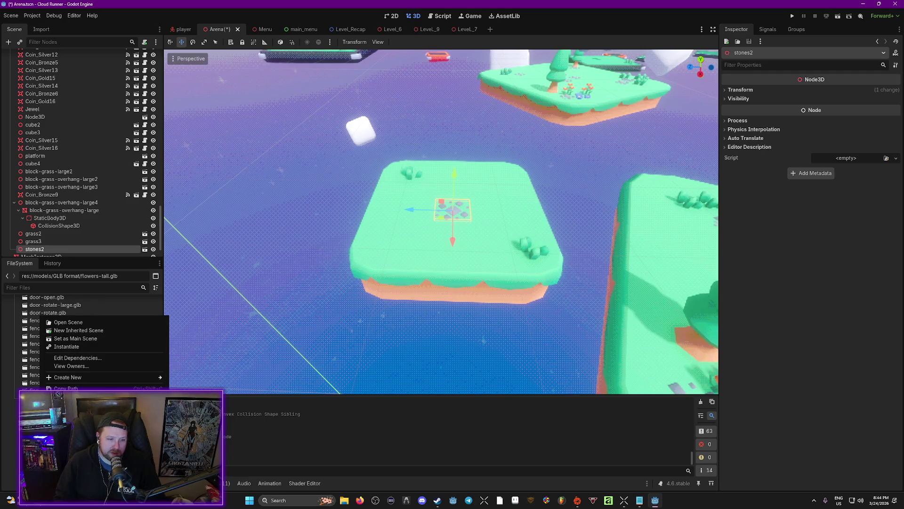
pyautogui.click(47, 398)
pyautogui.rightClick(52, 398)
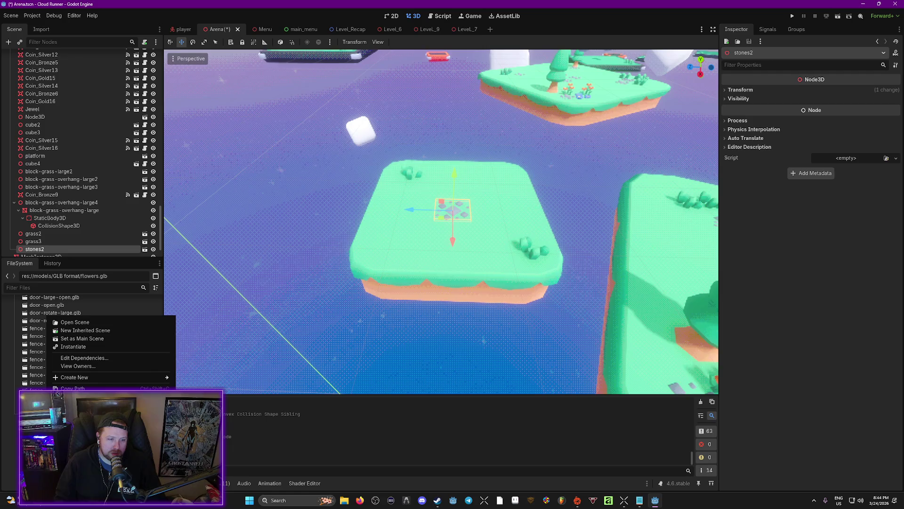
pyautogui.press('Escape')
pyautogui.scroll(-3, 80, 358)
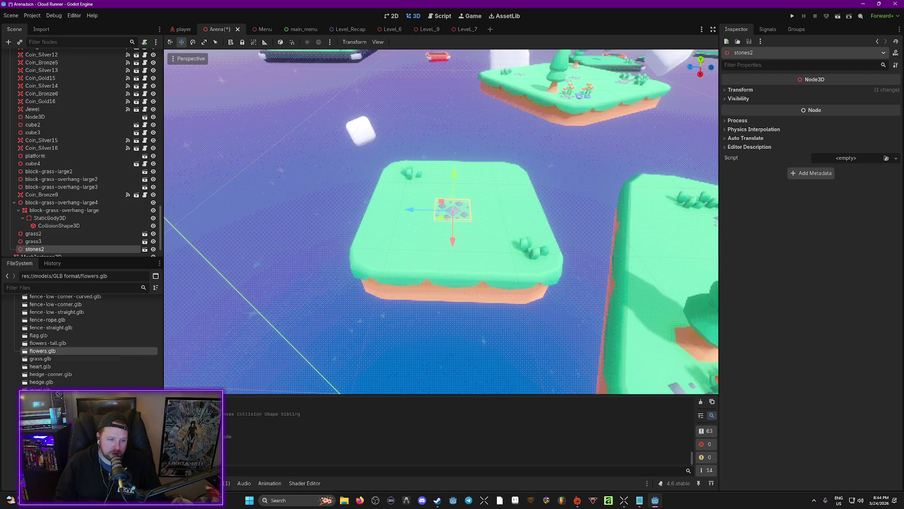
pyautogui.scroll(-8, 80, 339)
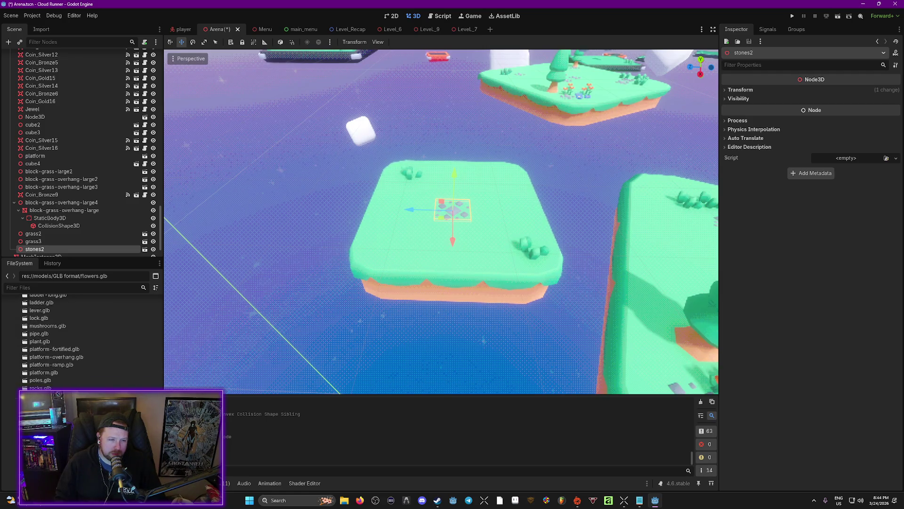
pyautogui.scroll(-1, 80, 339)
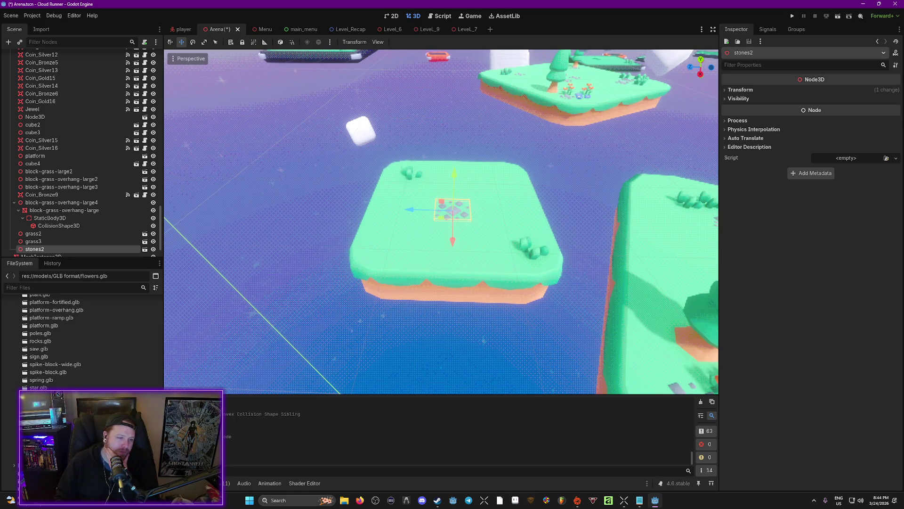
pyautogui.scroll(15, 80, 339)
# Step: Add tall orange and blue flowers, then parent all five decorations to block-grass-overhang-large4
pyautogui.moveTo(32, 375); pyautogui.dragTo(396, 250)
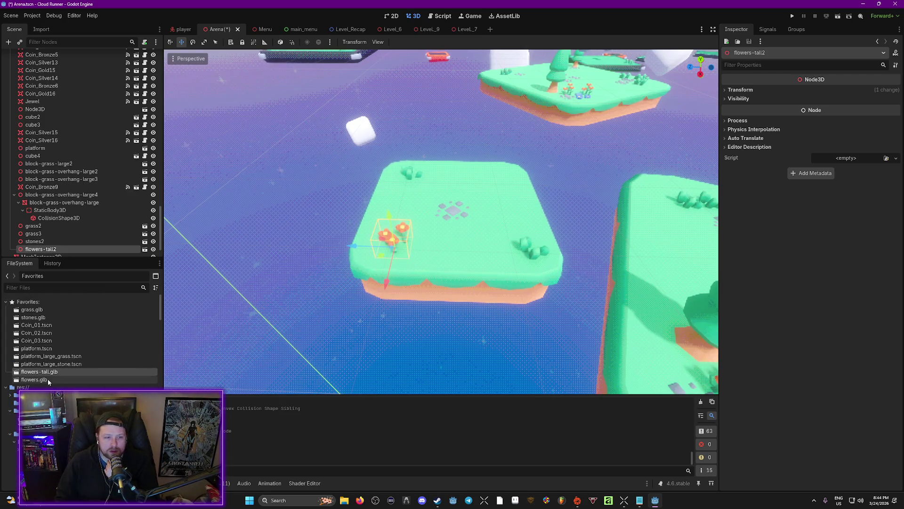
pyautogui.moveTo(34, 379); pyautogui.dragTo(535, 201)
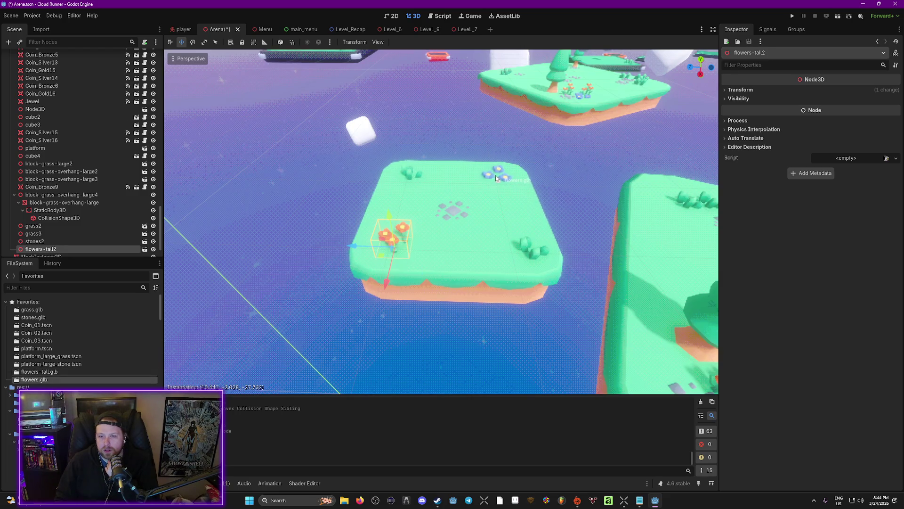
pyautogui.moveTo(496, 178); pyautogui.dragTo(496, 178)
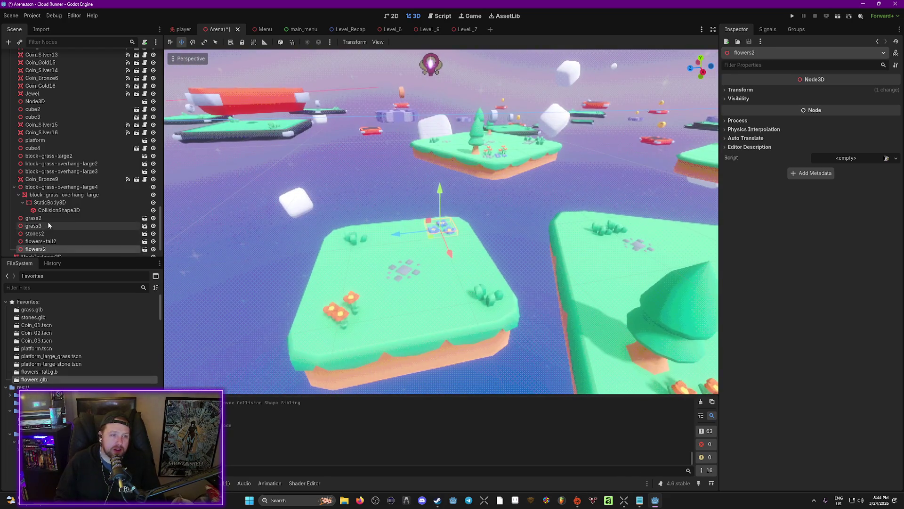
pyautogui.keyDown('shift'); pyautogui.click(44, 217); pyautogui.keyUp('shift')
pyautogui.moveTo(42, 218)
pyautogui.mouseDown()
pyautogui.moveTo(69, 190)
pyautogui.moveTo(111, 190)
pyautogui.mouseUp()
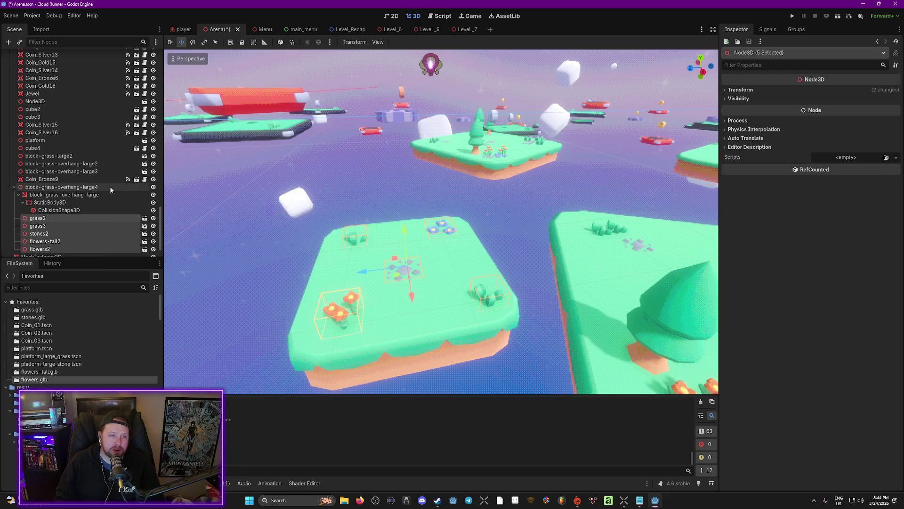
# Step: Save the block-grass-overhang-large4 branch as a scene in res://scenes/Level_Parts using the Floating_Island_02 name
pyautogui.click(49, 187)
pyautogui.click(35, 187)
pyautogui.rightClick(44, 188)
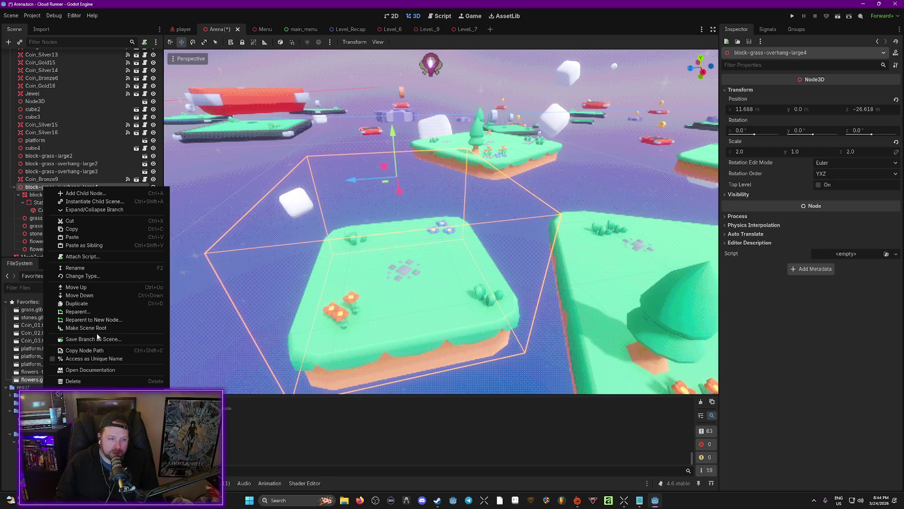
pyautogui.click(116, 339)
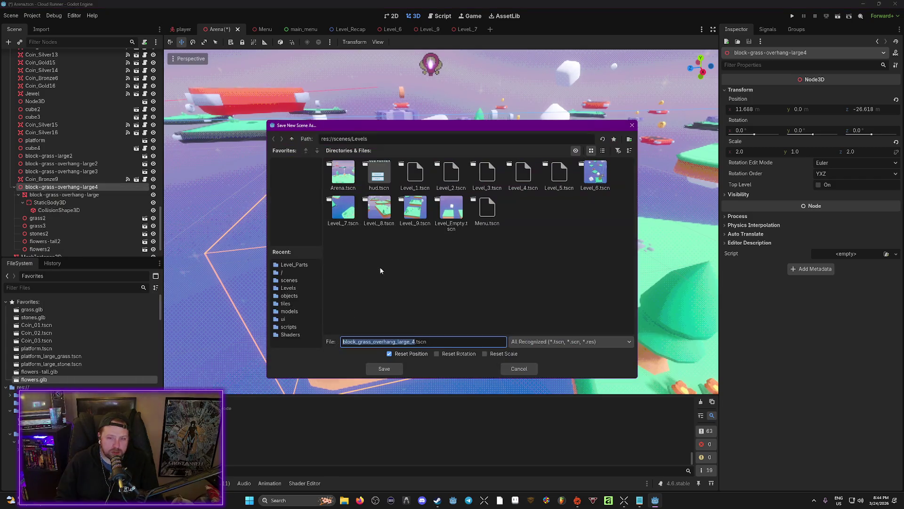
pyautogui.click(293, 139)
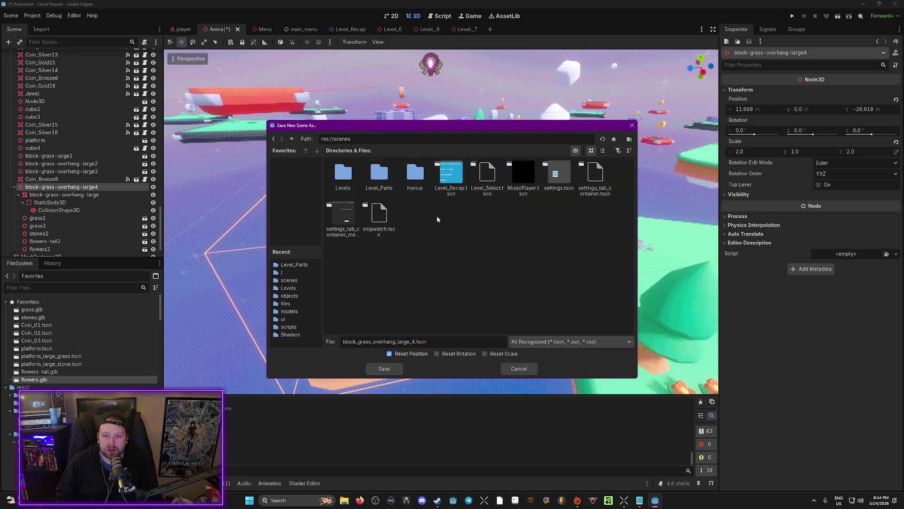
pyautogui.doubleClick(379, 177)
pyautogui.click(381, 179)
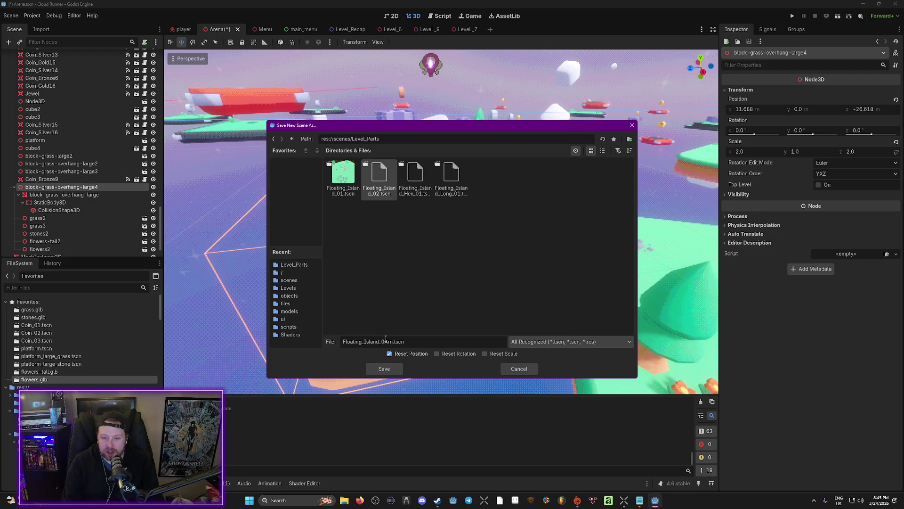
pyautogui.press('Return')
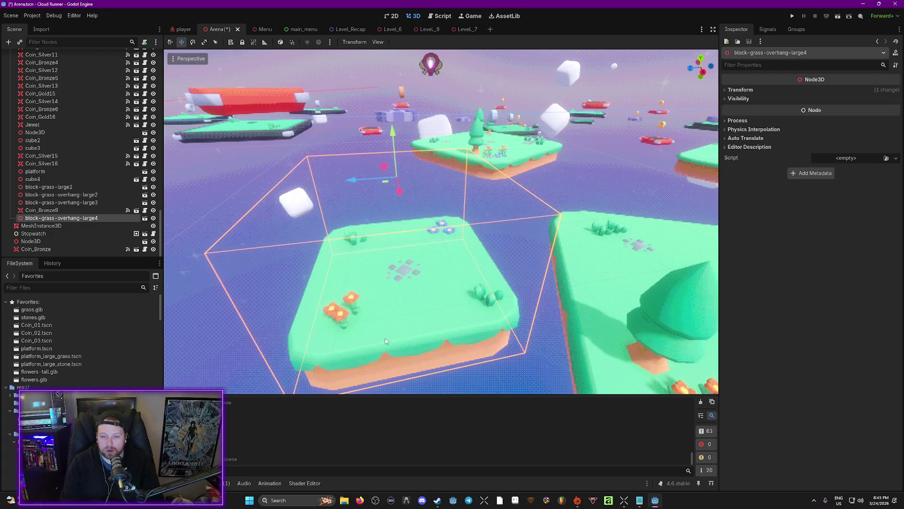
# Step: Delete the old block-grass-overhang-large3 platform from the arena
pyautogui.scroll(-5, 550, 256)
pyautogui.scroll(5, 551, 254)
pyautogui.scroll(-5, 552, 254)
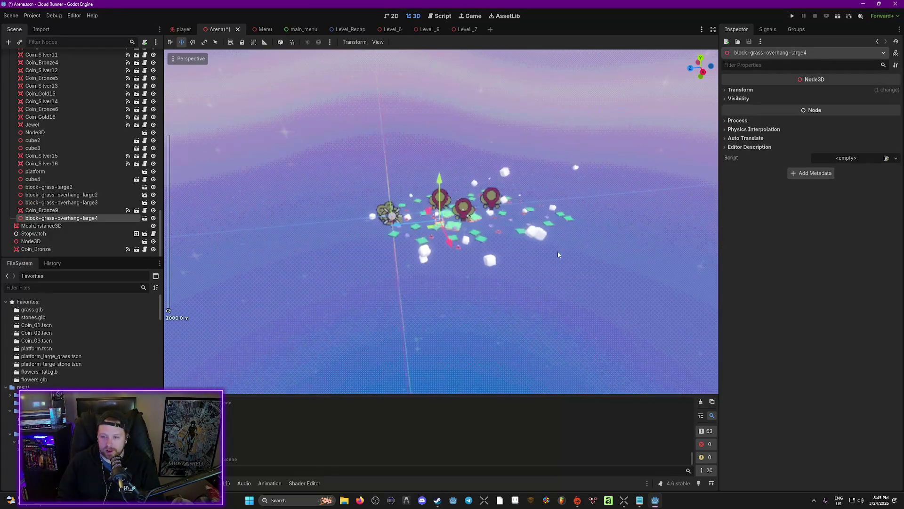
pyautogui.scroll(6, 557, 250)
pyautogui.press('e')
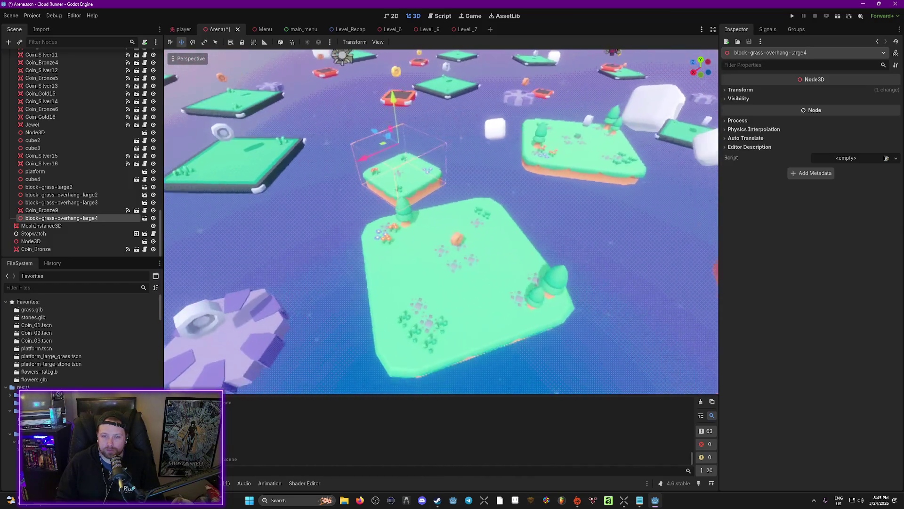
pyautogui.click(459, 275)
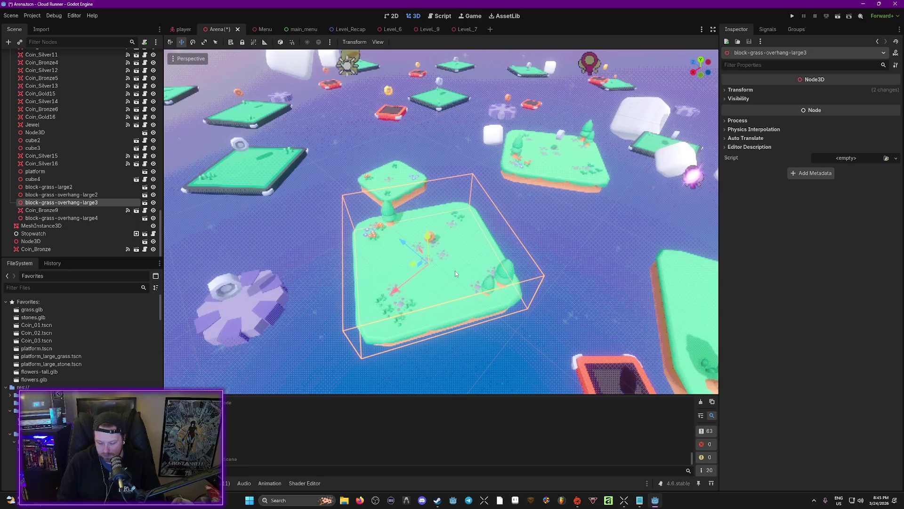
pyautogui.press('Delete')
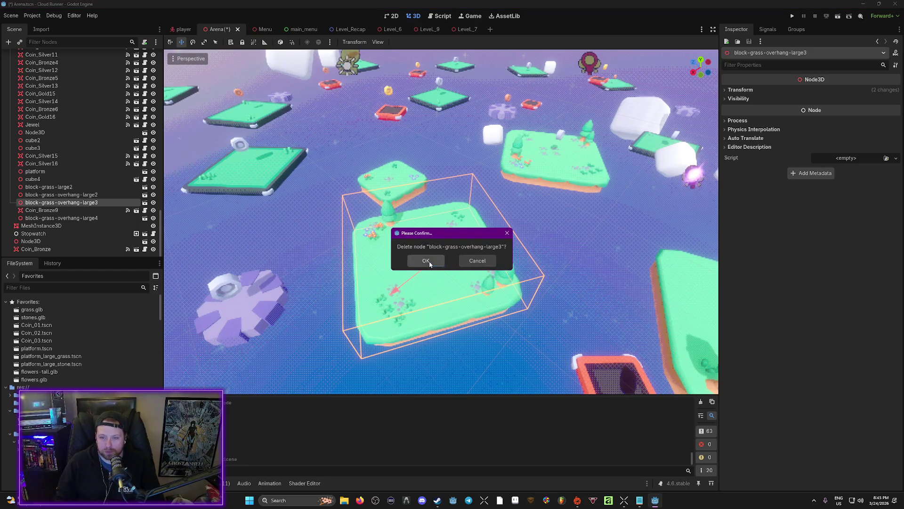
pyautogui.click(427, 261)
# Step: Move block-grass-overhang-large4 down-right into the freed spot and save the Arena scene
pyautogui.click(393, 186)
pyautogui.moveTo(366, 143)
pyautogui.mouseDown()
pyautogui.moveTo(419, 229)
pyautogui.moveTo(397, 244)
pyautogui.mouseUp()
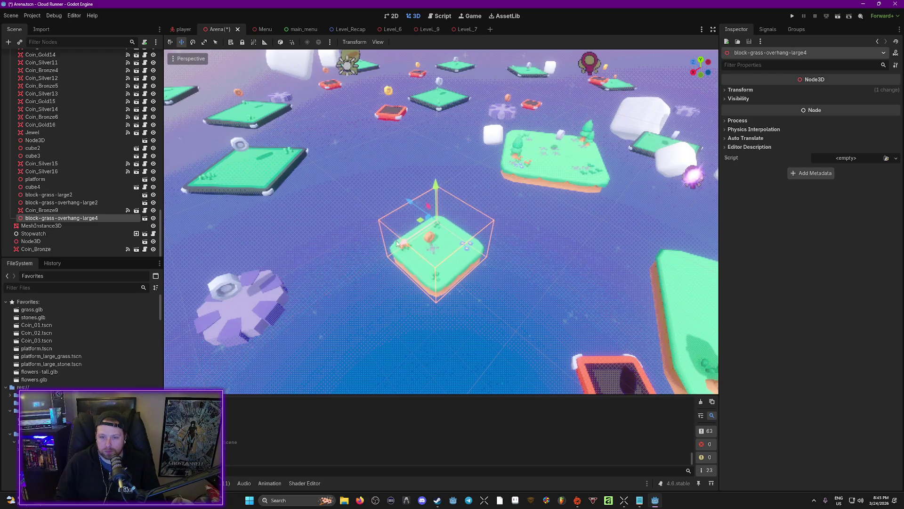
pyautogui.click(432, 240)
pyautogui.hotkey('ctrl', 's')
pyautogui.press('w')
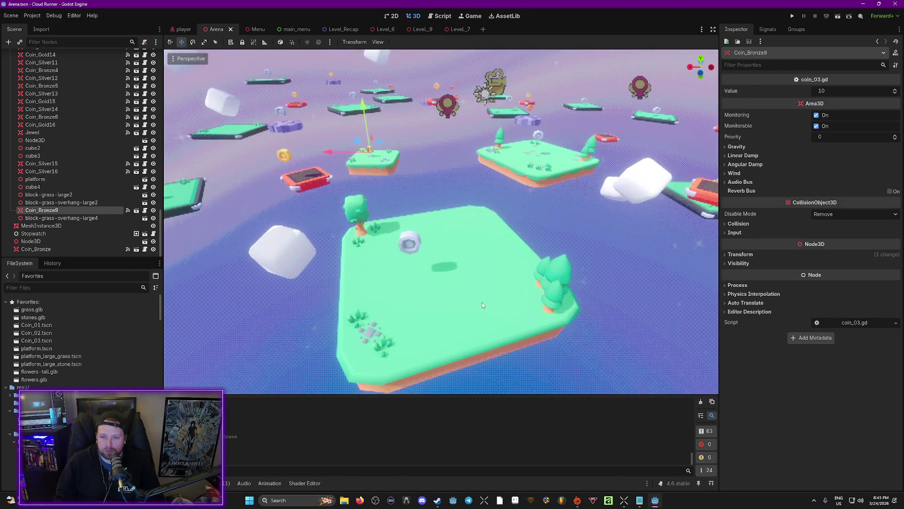
# Step: Delete the block-grass-large2 and block-grass-overhang-large2 platforms
pyautogui.click(481, 303)
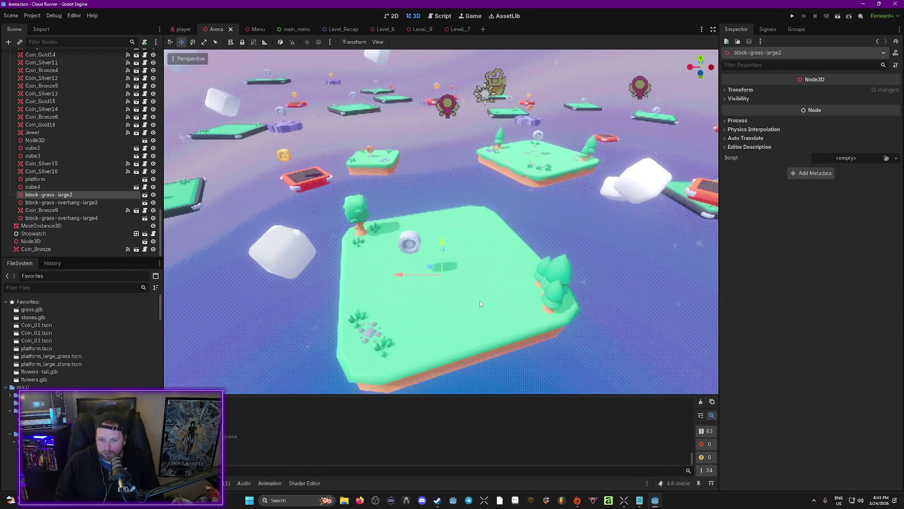
pyautogui.press('Delete')
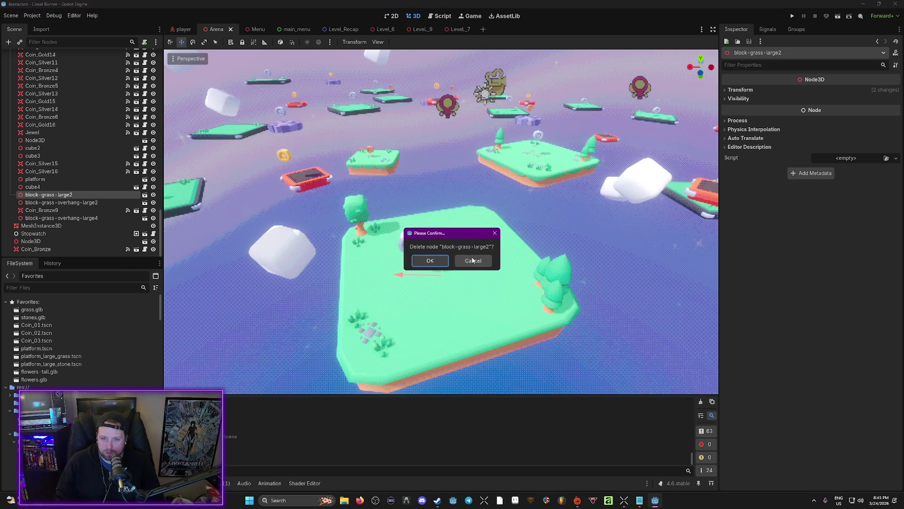
pyautogui.click(430, 260)
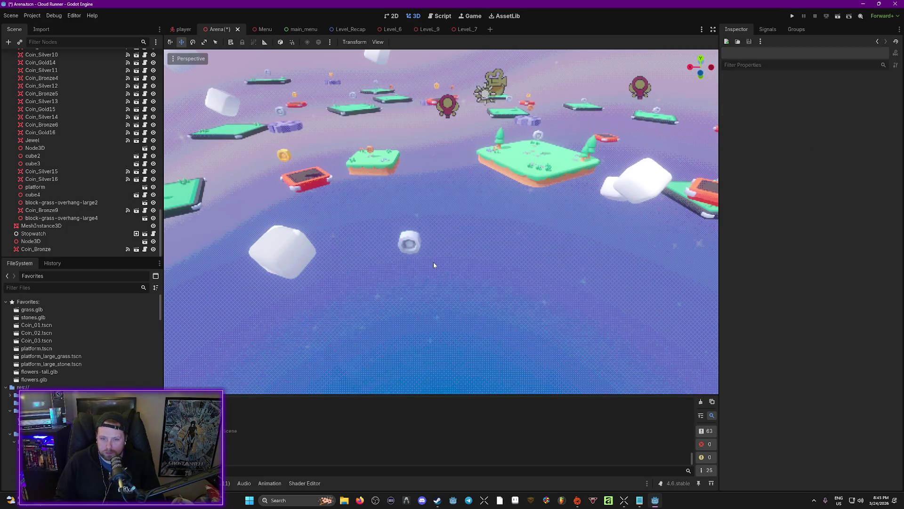
pyautogui.click(543, 179)
pyautogui.press('Delete')
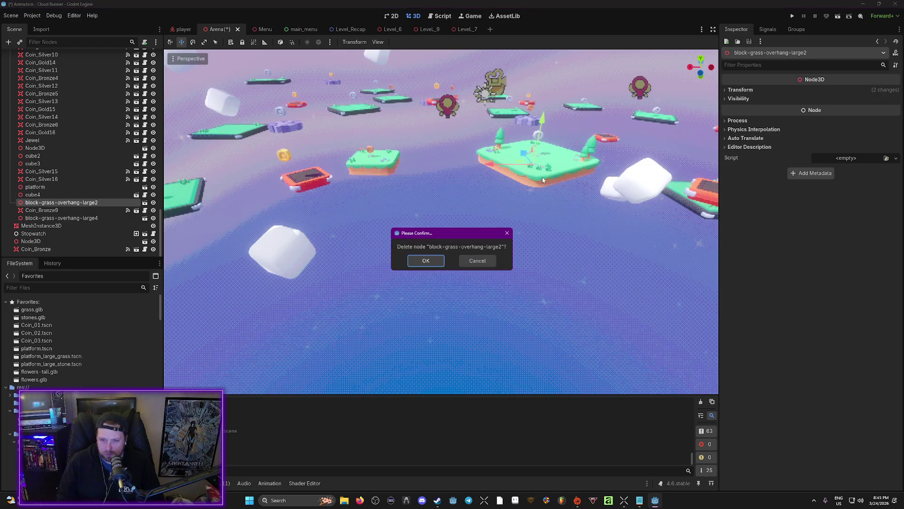
pyautogui.click(428, 258)
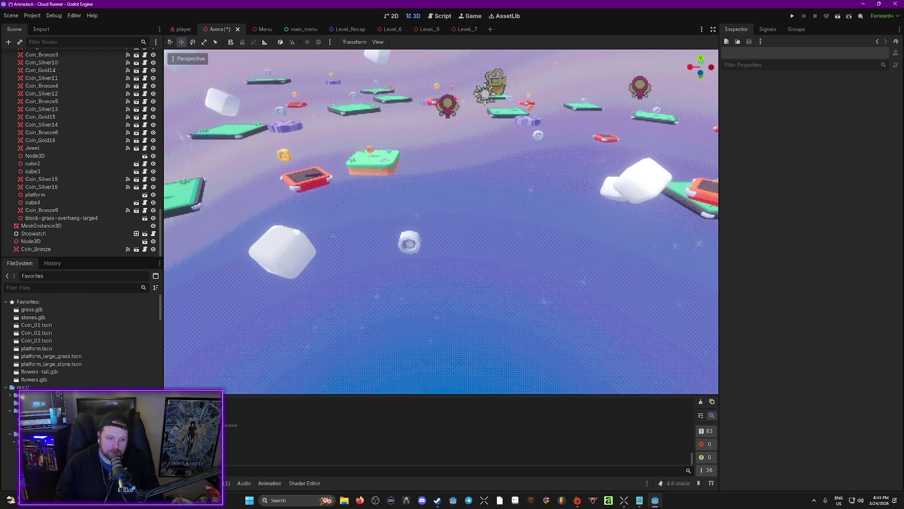
pyautogui.scroll(-10, 16, 361)
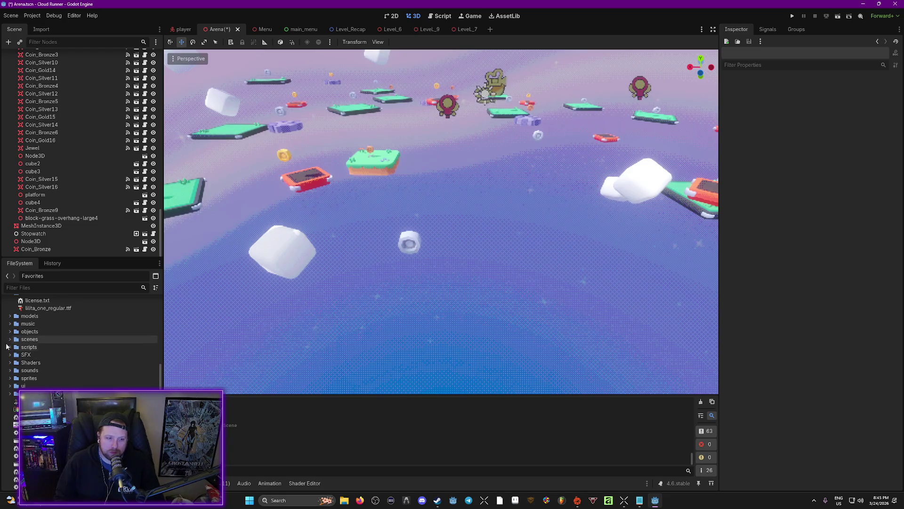
# Step: Drop a Floating_Island instance into the arena, shift it right and lower it, then save
pyautogui.scroll(3, 8, 386)
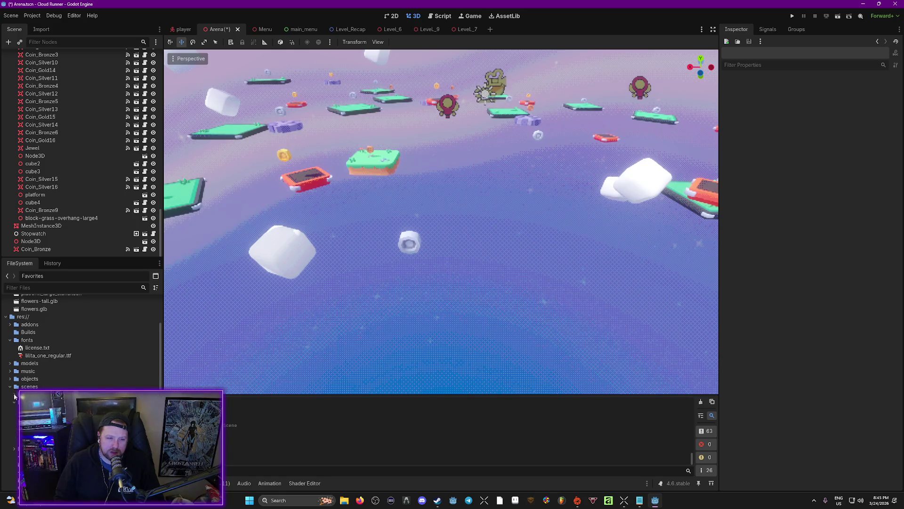
pyautogui.moveTo(42, 396)
pyautogui.mouseDown()
pyautogui.moveTo(411, 203)
pyautogui.moveTo(408, 238)
pyautogui.moveTo(404, 164)
pyautogui.mouseUp()
pyautogui.scroll(-5, 413, 187)
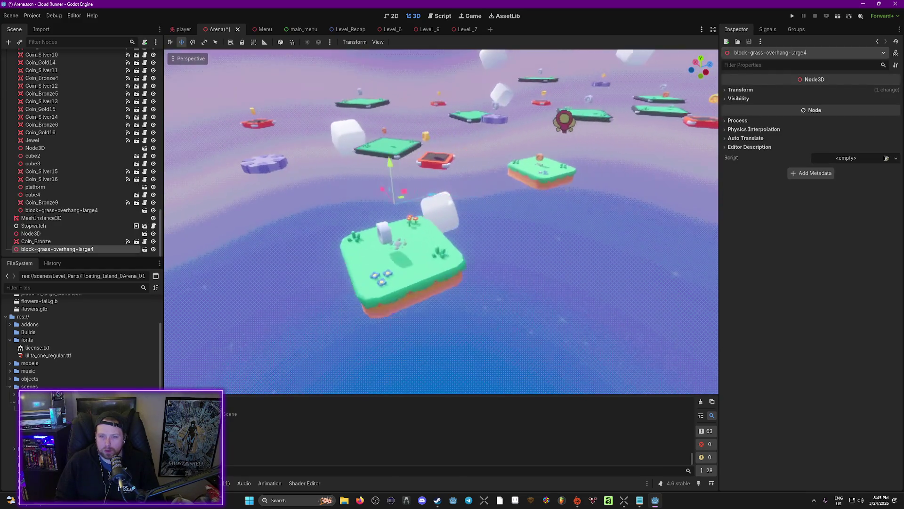
pyautogui.moveTo(413, 186); pyautogui.dragTo(460, 208)
pyautogui.moveTo(452, 162)
pyautogui.mouseDown()
pyautogui.moveTo(428, 193)
pyautogui.moveTo(468, 186)
pyautogui.moveTo(491, 208)
pyautogui.mouseUp()
pyautogui.click(393, 181)
pyautogui.hotkey('ctrl', 's')
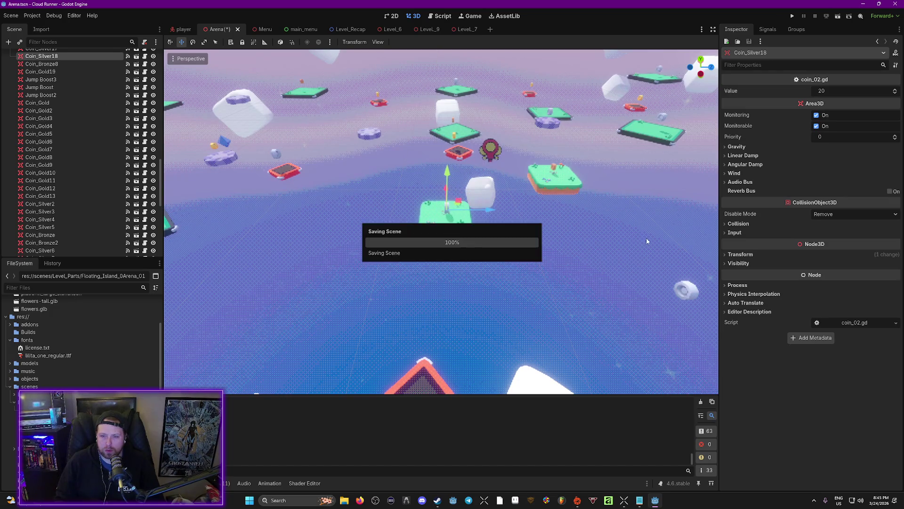
pyautogui.moveTo(650, 242); pyautogui.dragTo(649, 242)
# Step: Drop another Floating_Island instance into the arena
pyautogui.moveTo(42, 405)
pyautogui.mouseDown()
pyautogui.moveTo(71, 334)
pyautogui.moveTo(160, 306)
pyautogui.moveTo(468, 298)
pyautogui.moveTo(437, 248)
pyautogui.moveTo(446, 254)
pyautogui.mouseUp()
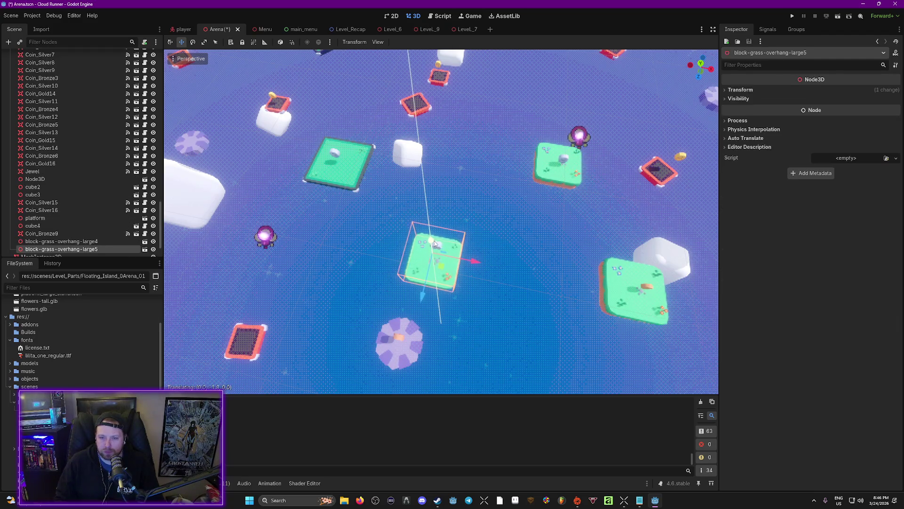
pyautogui.click(435, 245)
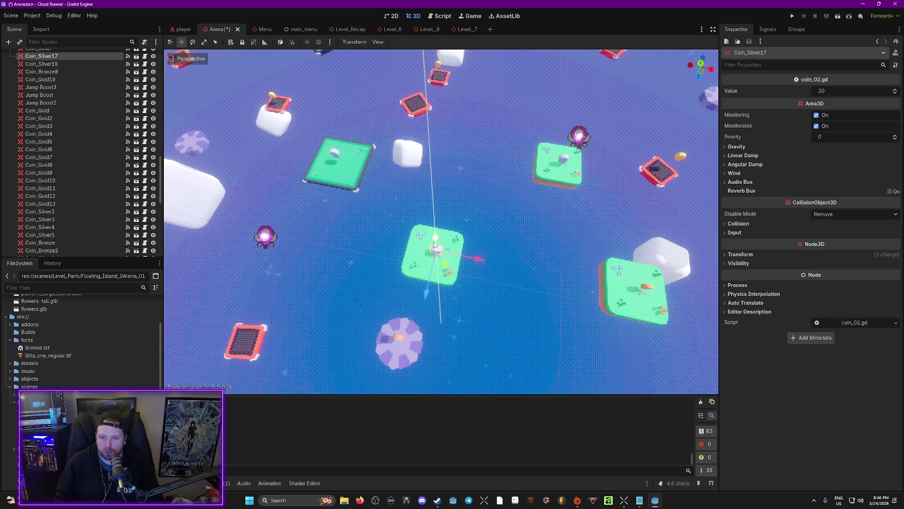
pyautogui.moveTo(434, 242)
pyautogui.mouseDown()
pyautogui.moveTo(434, 183)
pyautogui.moveTo(431, 241)
pyautogui.moveTo(469, 230)
pyautogui.mouseUp()
# Step: Shift block-grass-overhang-large4 right, slide Coin_Silver18 onto it, and launch the scene playtest
pyautogui.click(482, 224)
pyautogui.moveTo(431, 189); pyautogui.dragTo(455, 190)
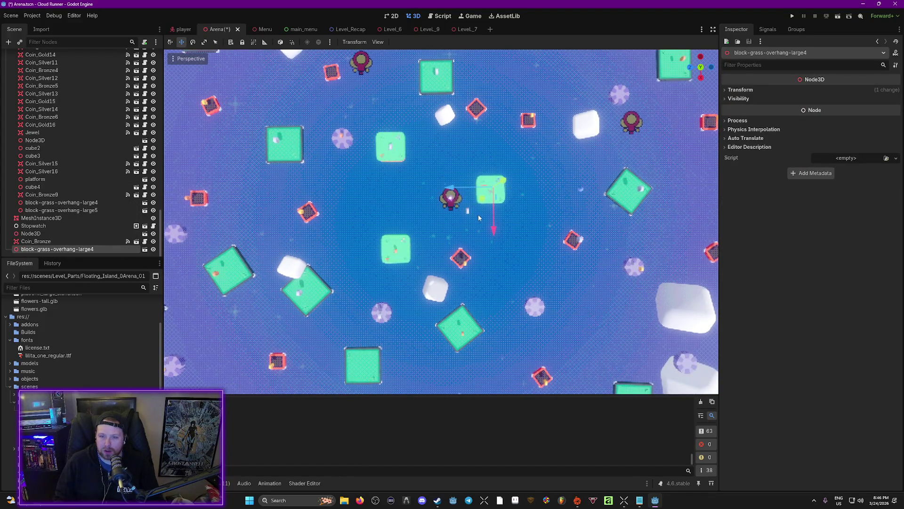
pyautogui.click(472, 213)
pyautogui.moveTo(462, 245); pyautogui.dragTo(466, 235)
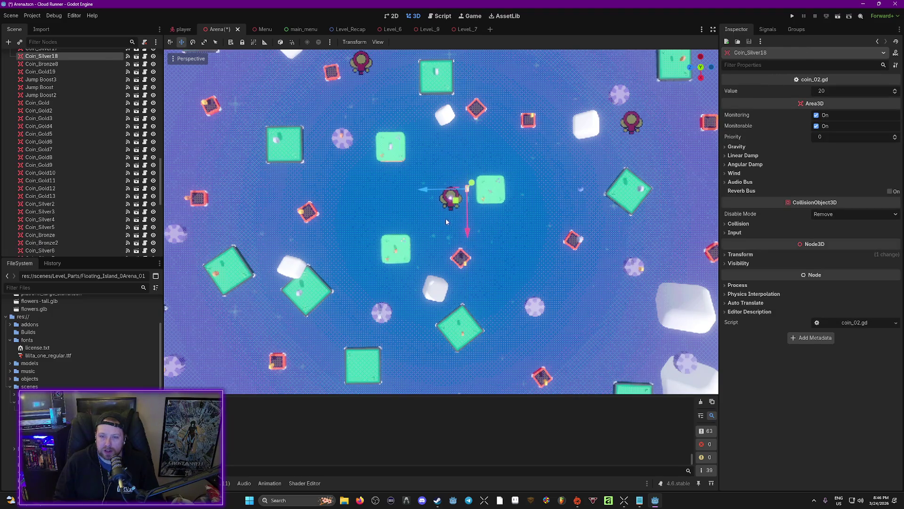
pyautogui.moveTo(427, 195); pyautogui.dragTo(449, 195)
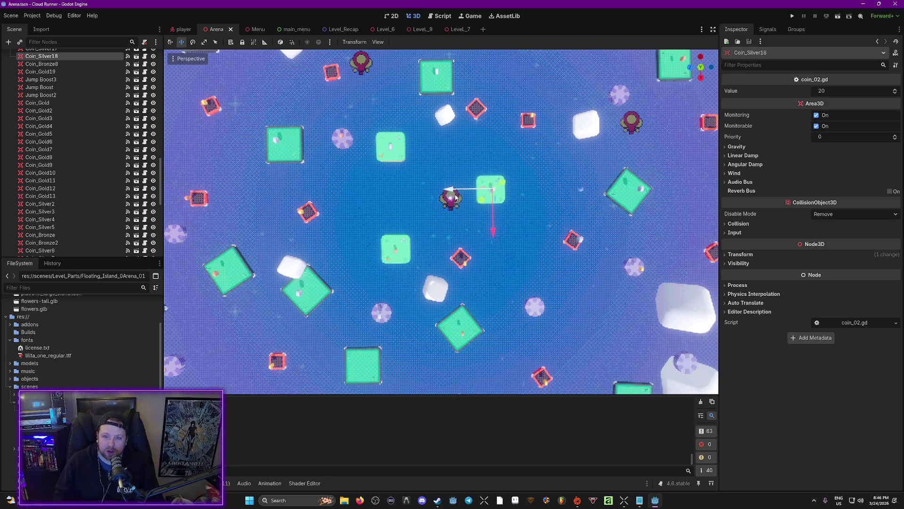
pyautogui.moveTo(449, 194)
pyautogui.mouseDown()
pyautogui.moveTo(459, 240)
pyautogui.moveTo(380, 227)
pyautogui.moveTo(352, 191)
pyautogui.mouseUp()
pyautogui.click(404, 222)
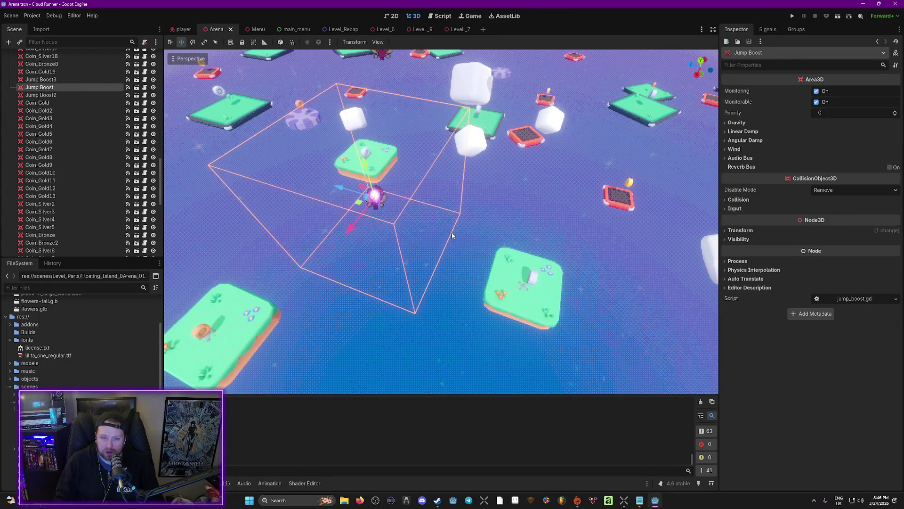
pyautogui.press('F6')
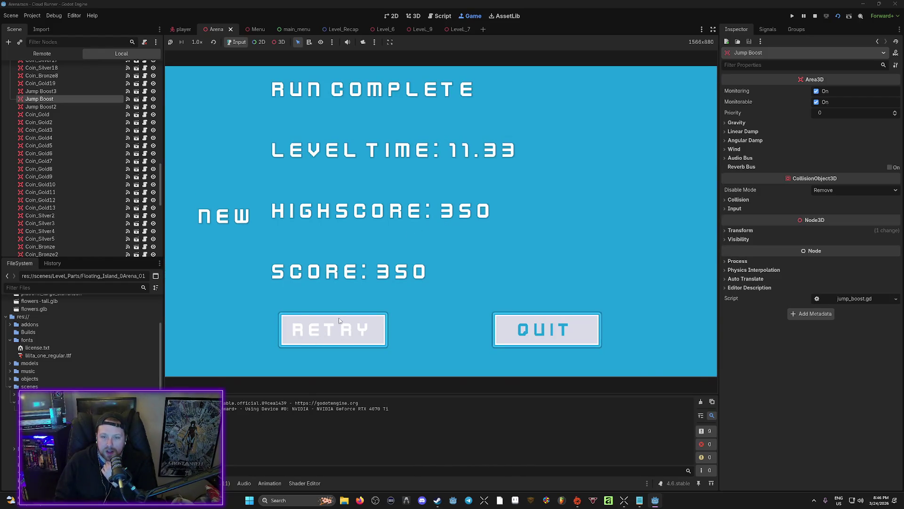
# Step: Restart the level after the completed run, play through, and stop the game with F8
pyautogui.click(339, 321)
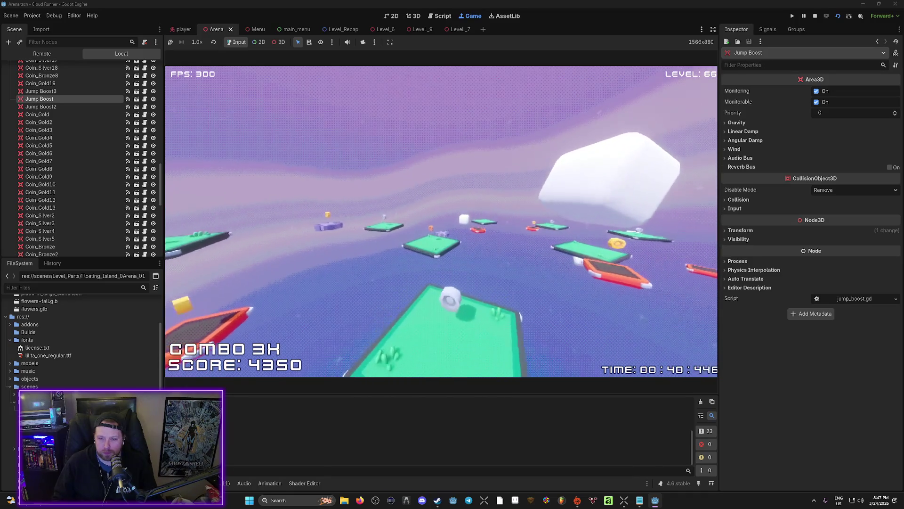
pyautogui.press('F8')
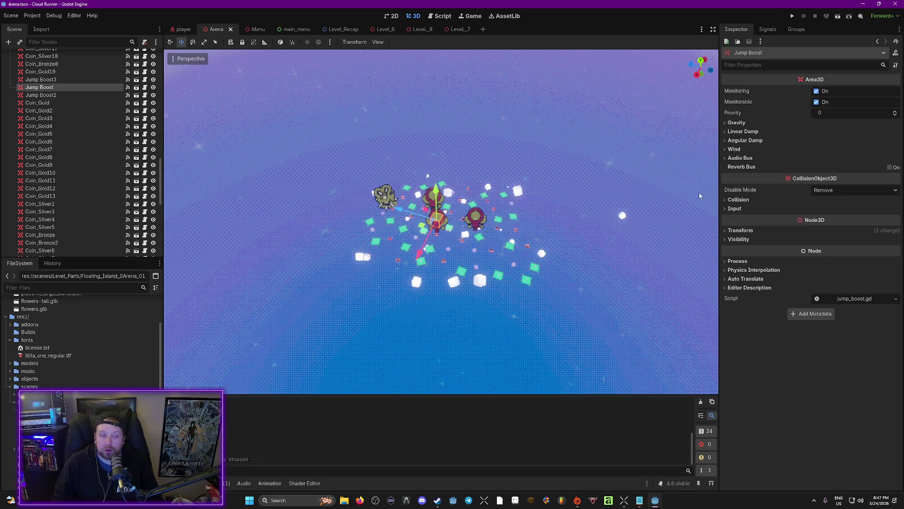
# Step: End the playtest so the Arena scene with its new floating islands shows in the 3D editor
pyautogui.press('super')
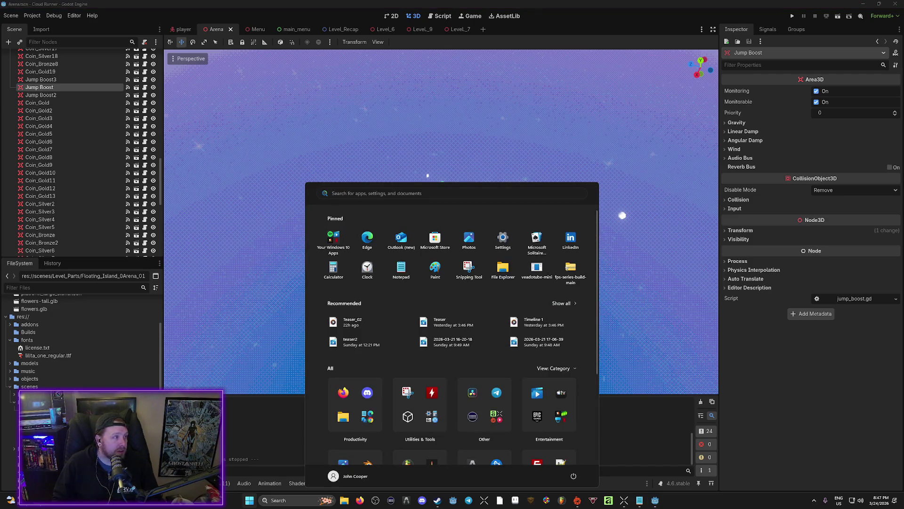
pyautogui.press('Escape')
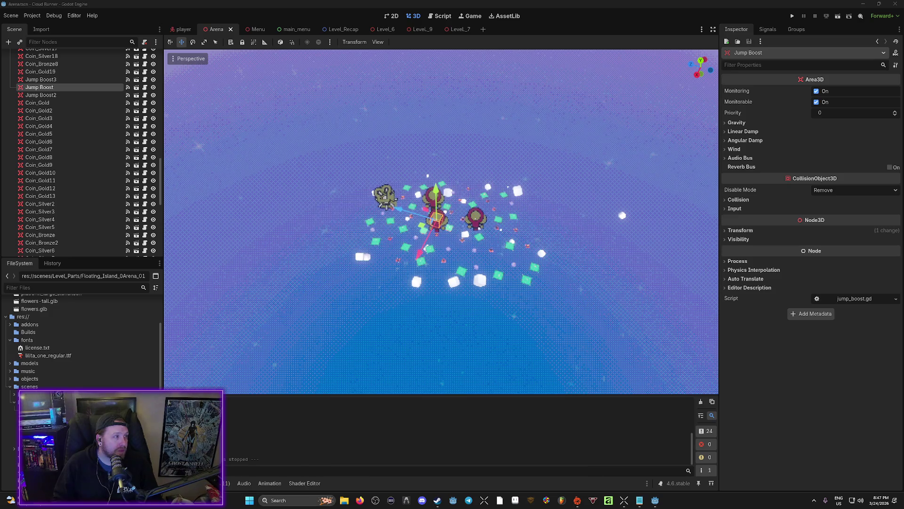